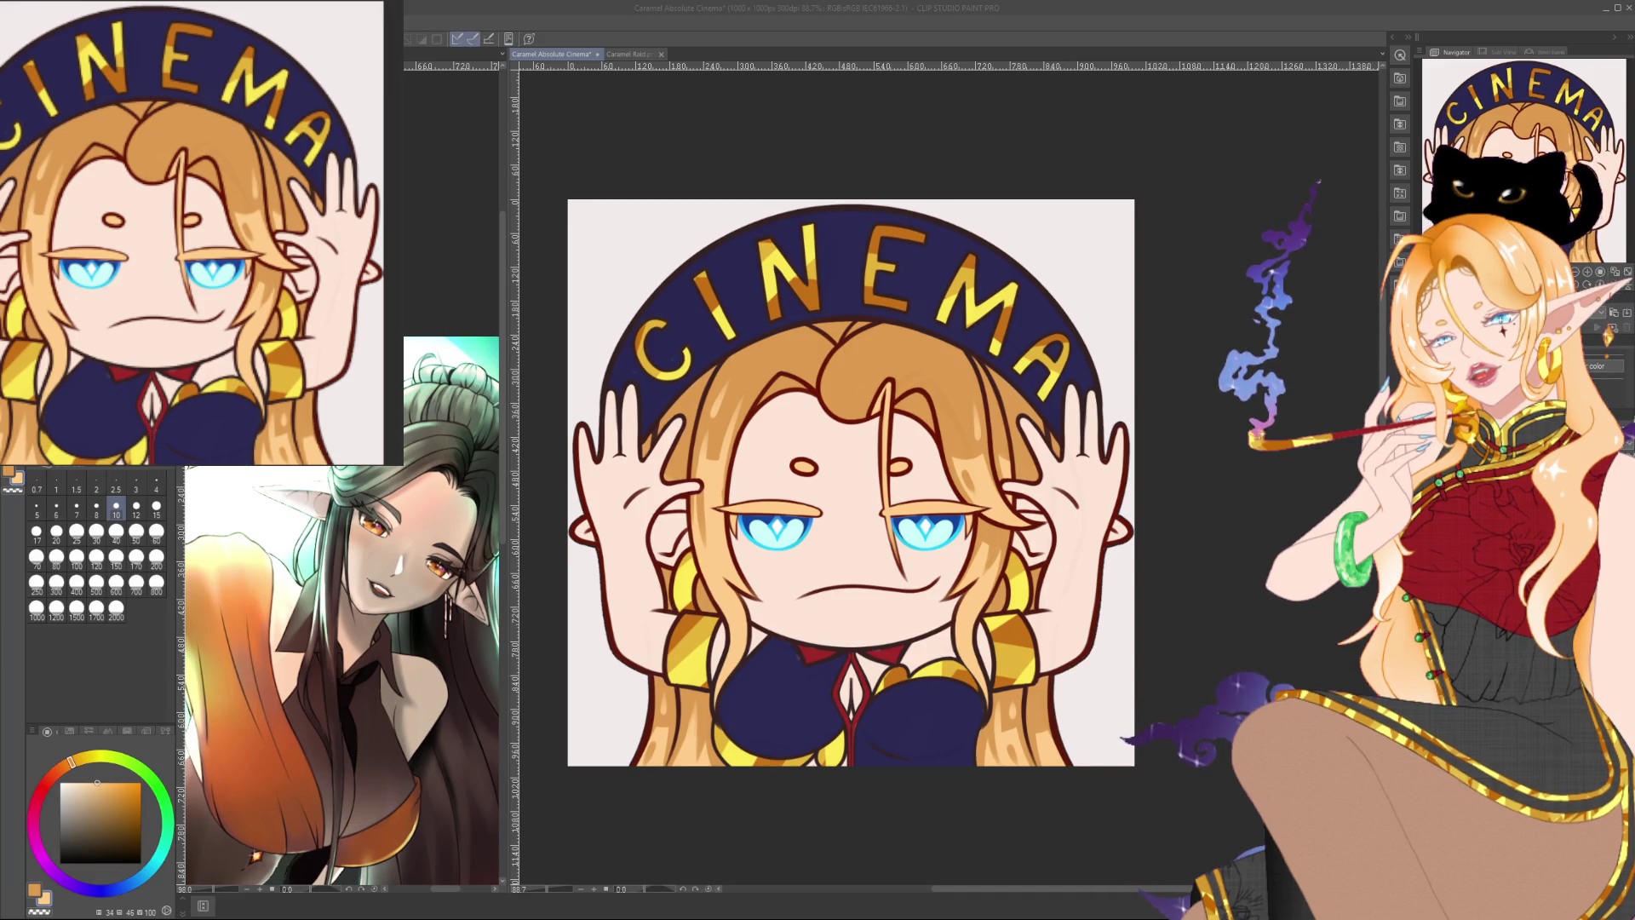
# Step: Zoom the Cinema canvas to 100% and switch to the Caramel Raid.png tab
pyautogui.scroll(1, 1180, 566)
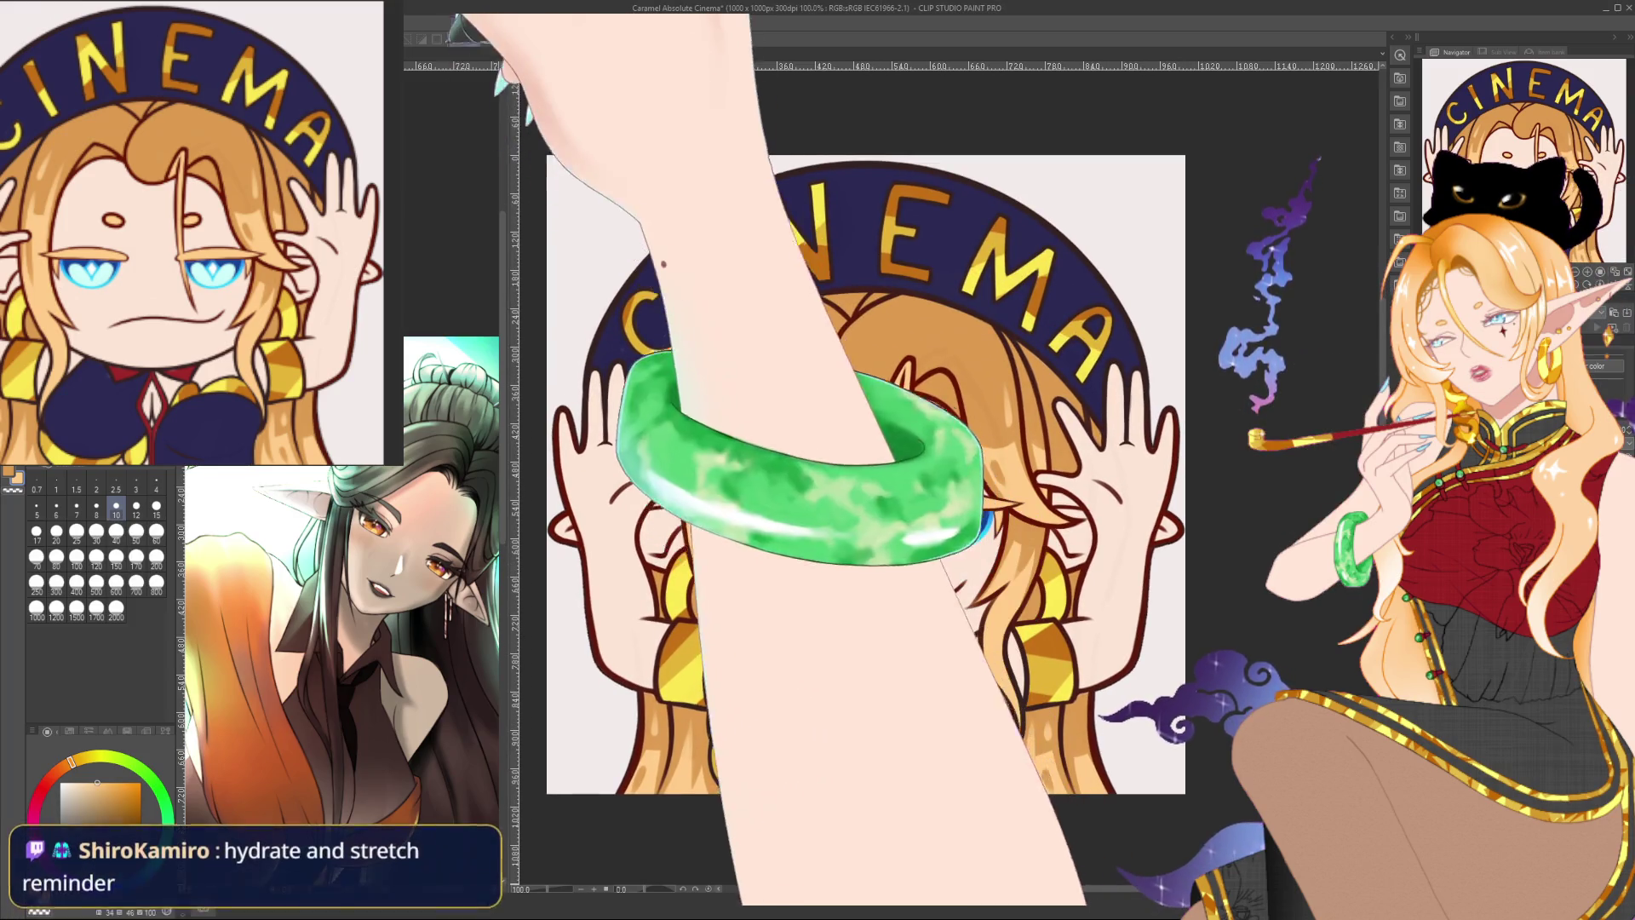
pyautogui.hotkey('ctrl', 'Tab')
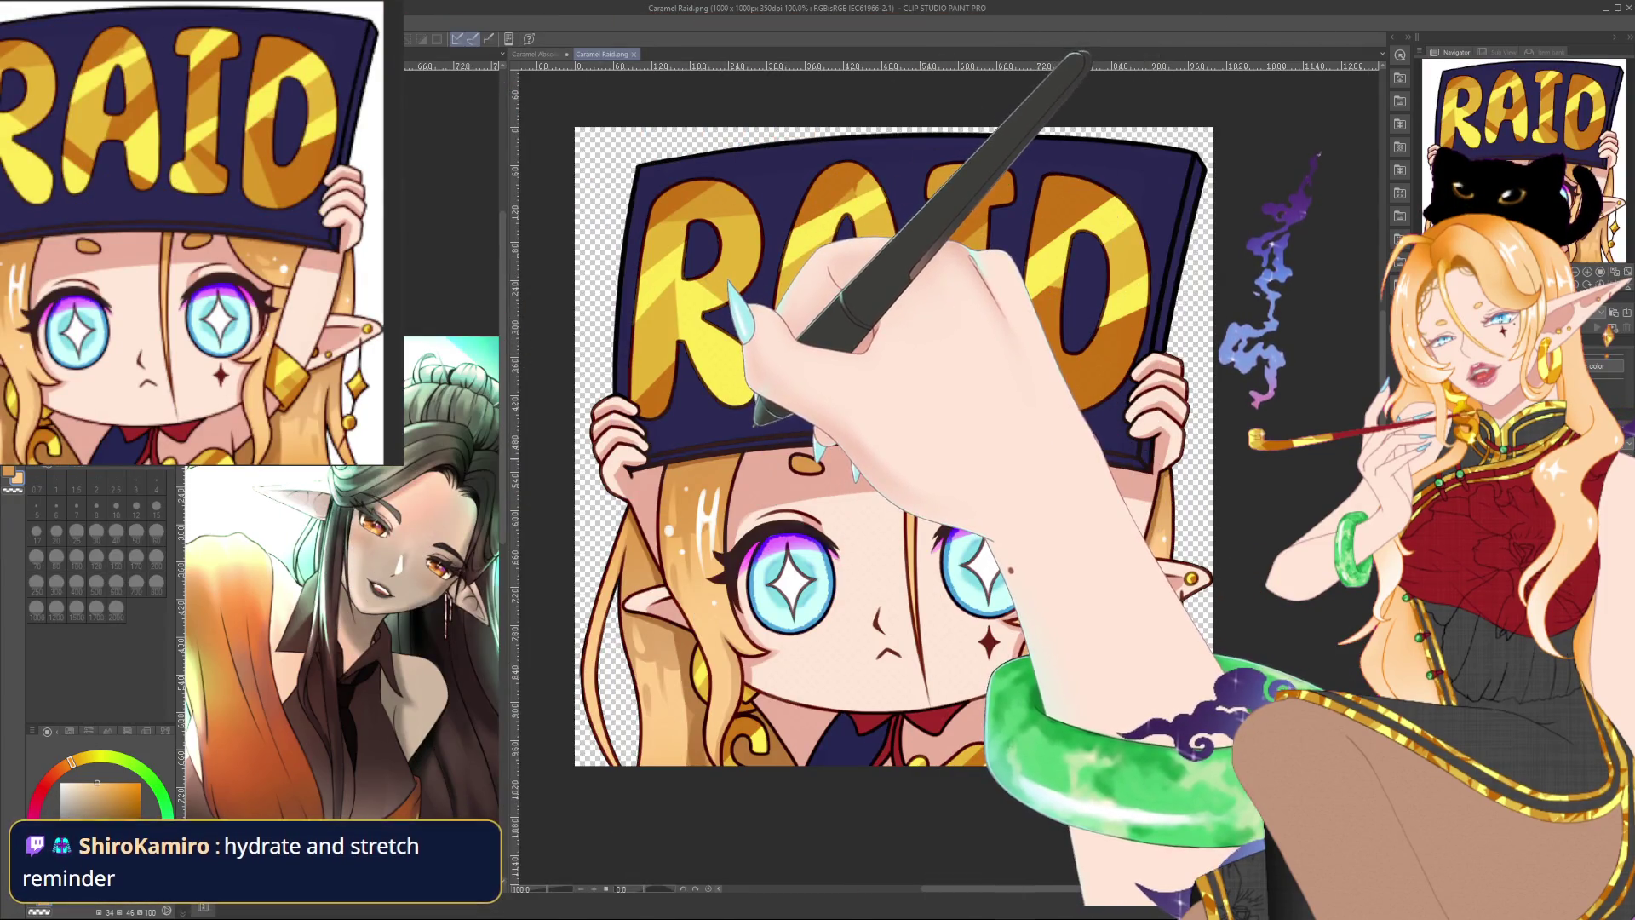
# Step: Sample a darker orange with the eyedropper and return to the Caramel Absolute Cinema emote
pyautogui.keyDown('alt'); pyautogui.click(734, 325); pyautogui.keyUp('alt')
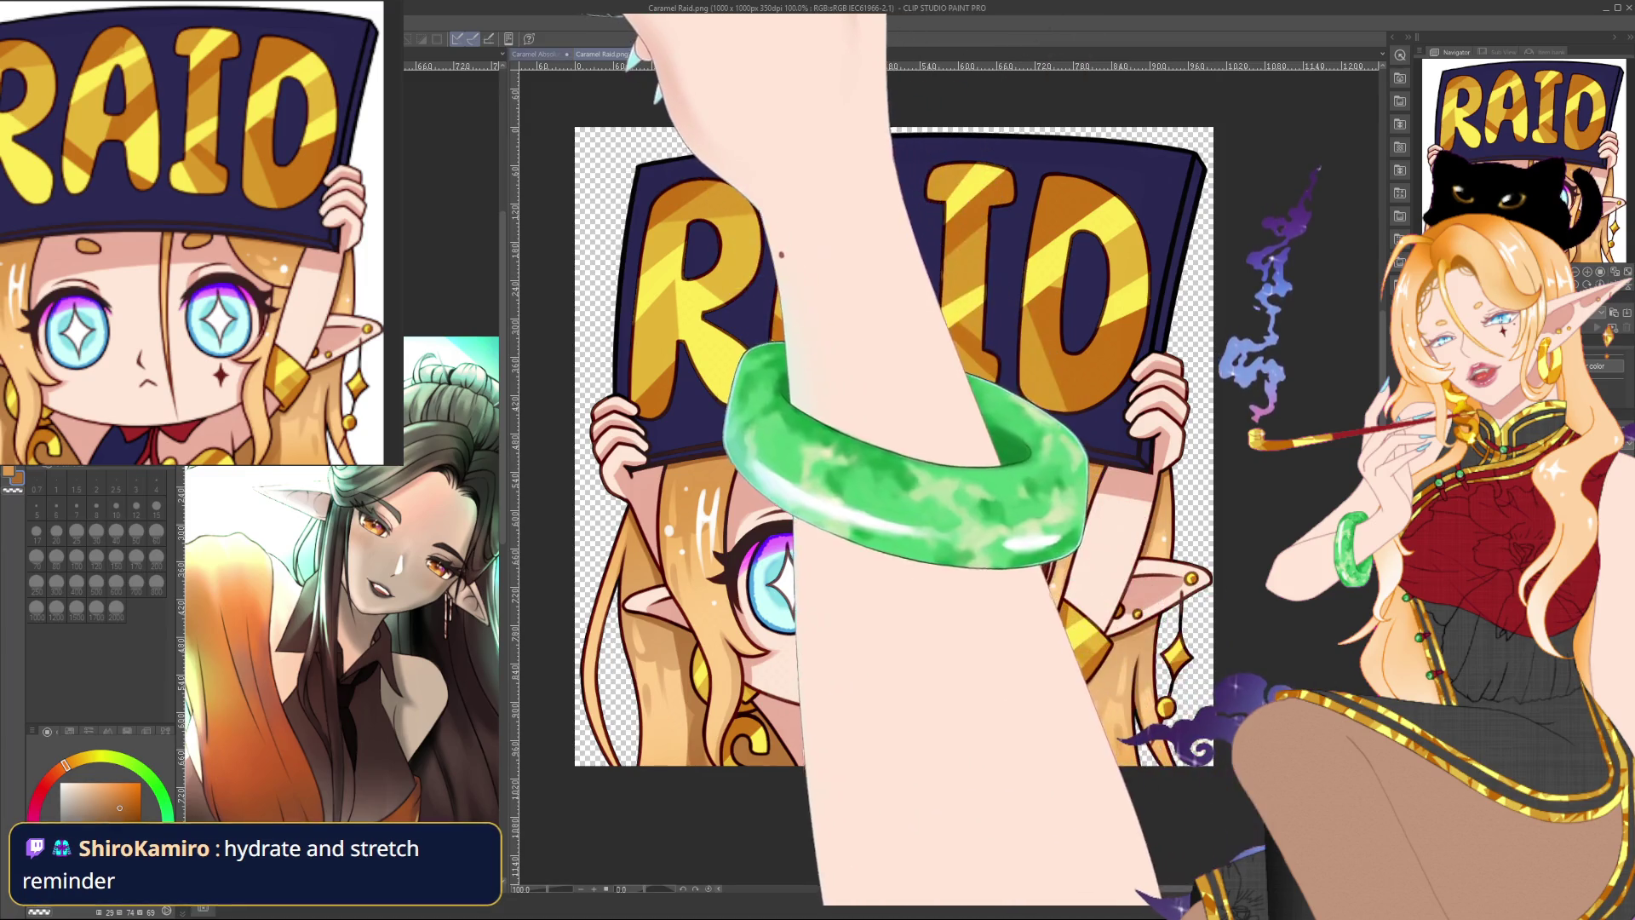
pyautogui.hotkey('ctrl', 'Tab')
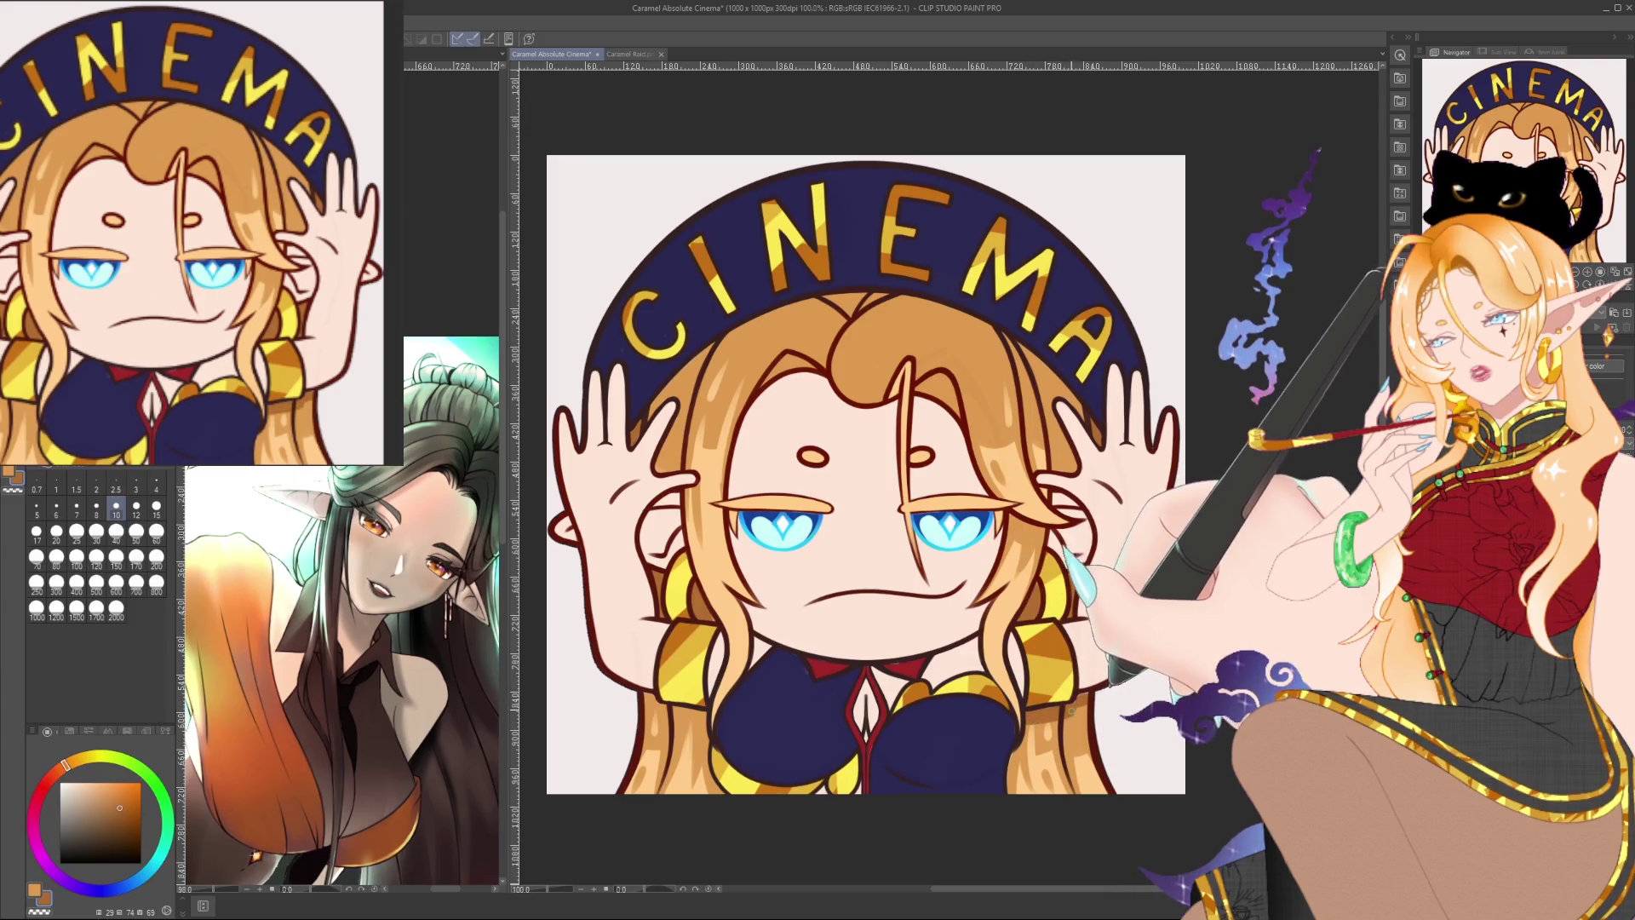
pyautogui.scroll(-8, 1199, 583)
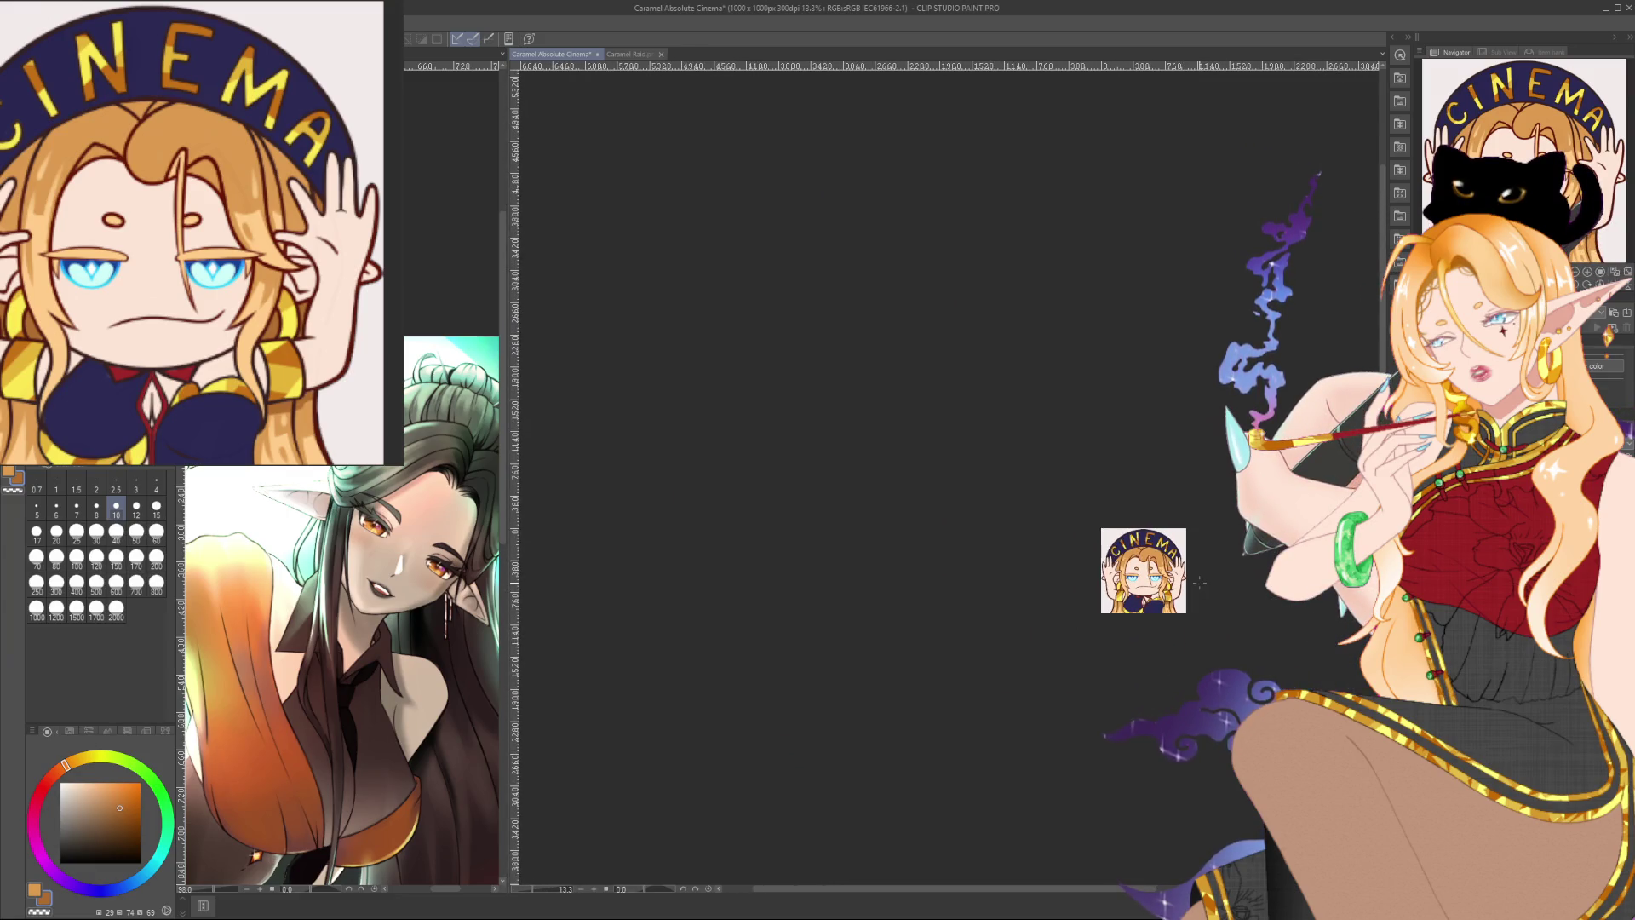
pyautogui.scroll(1, 1188, 592)
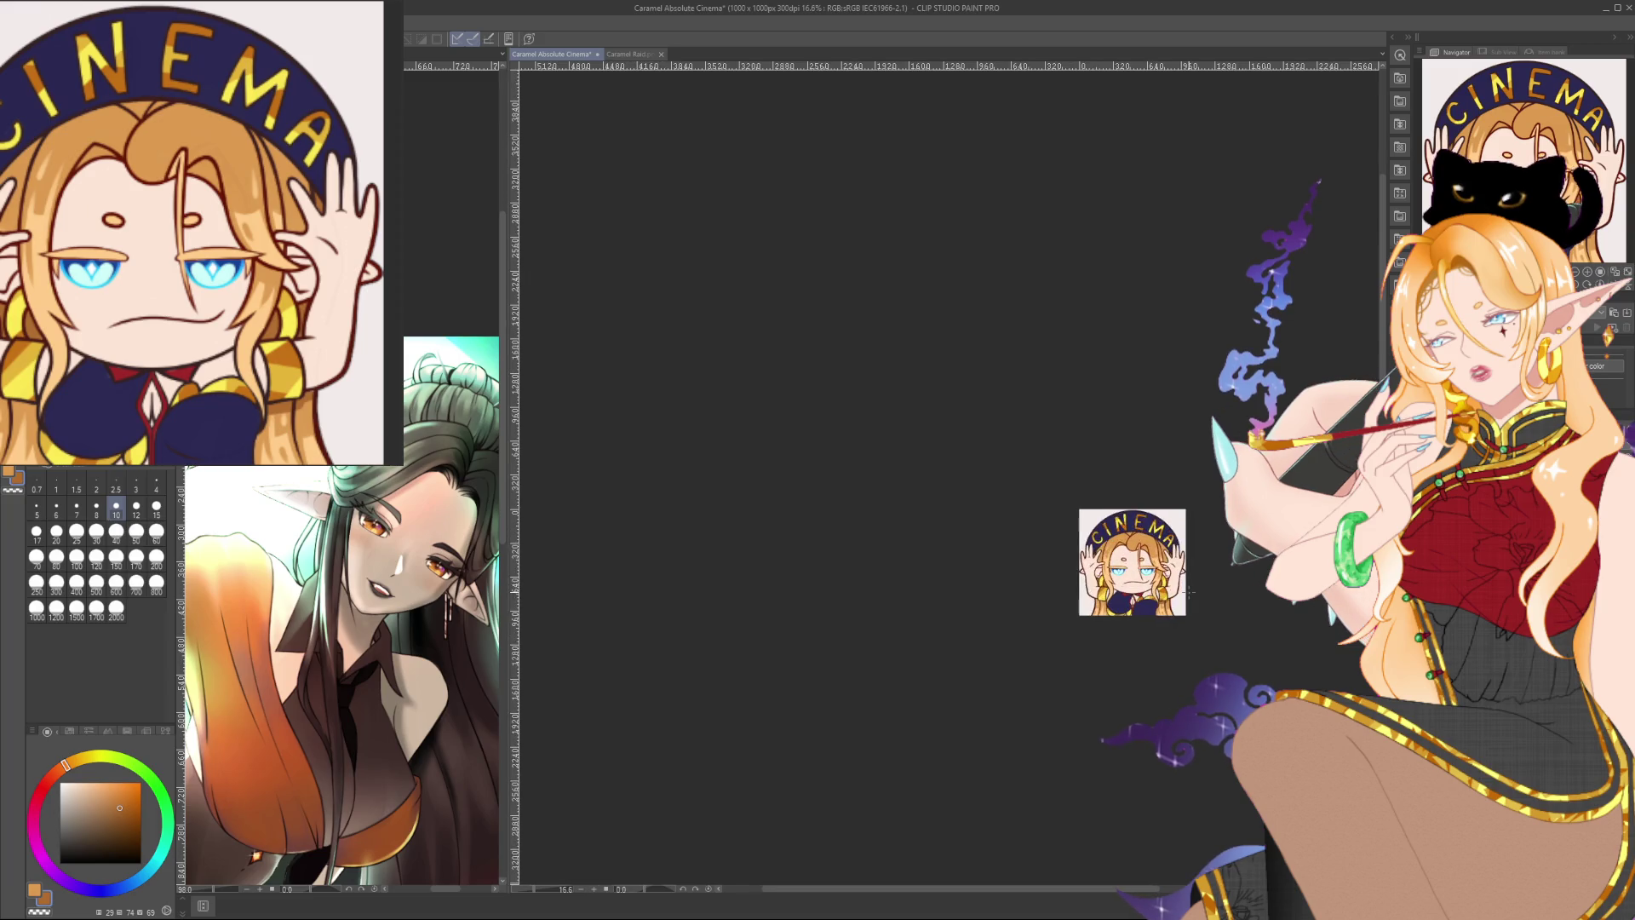
pyautogui.scroll(3, 1188, 592)
pyautogui.scroll(3, 1187, 592)
pyautogui.scroll(2, 1188, 592)
pyautogui.scroll(1, 1188, 591)
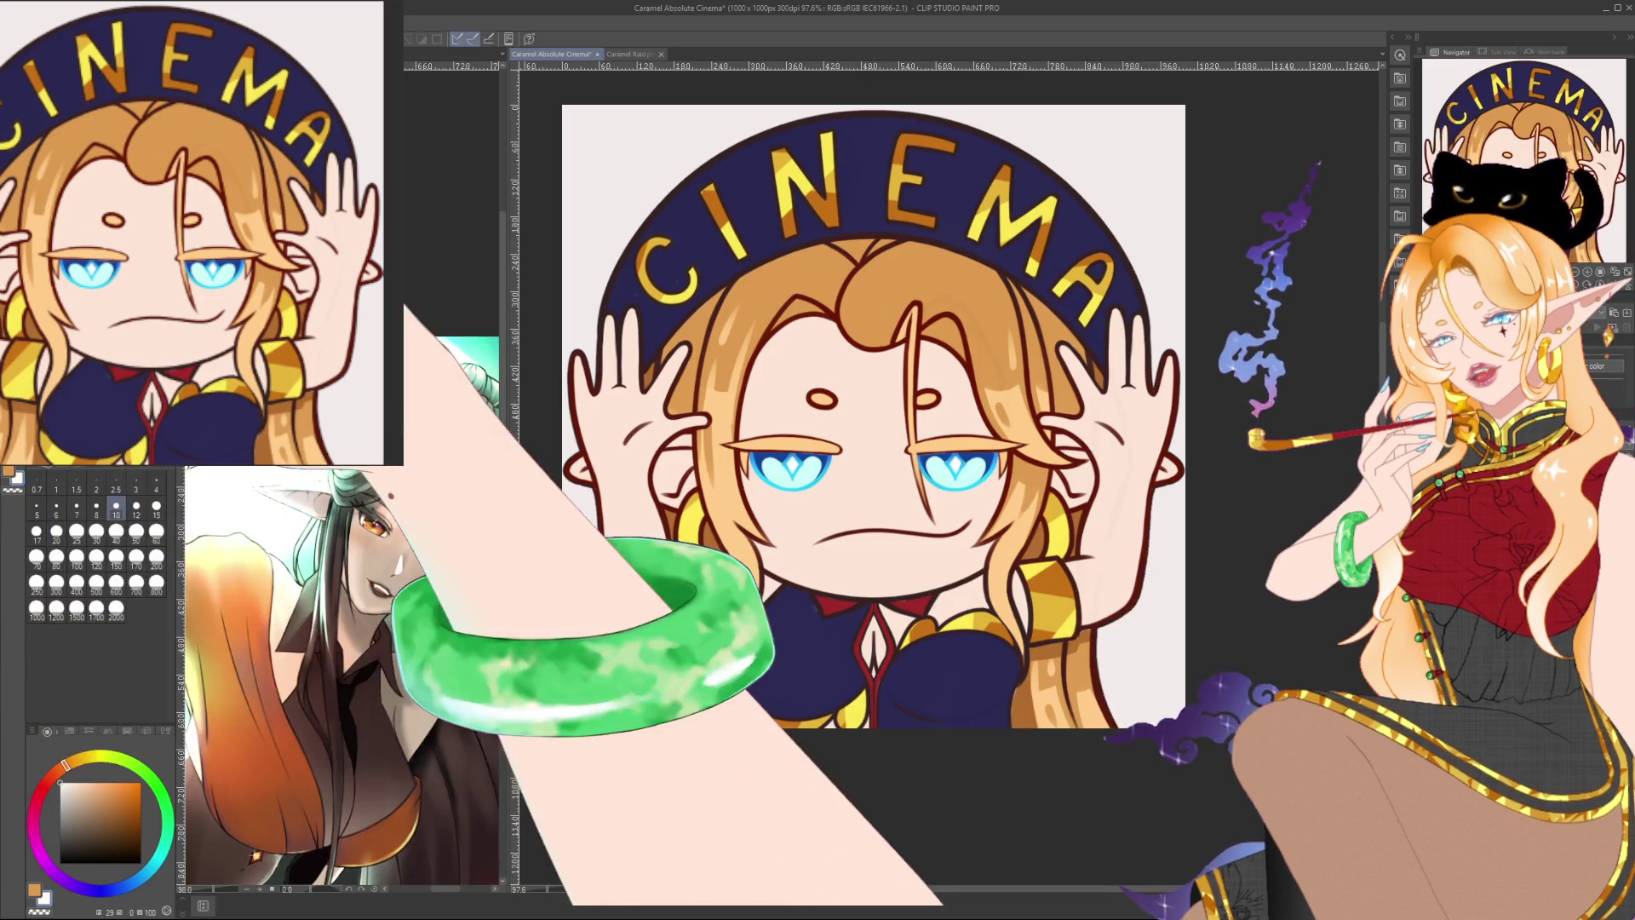
pyautogui.moveTo(1249, 403); pyautogui.dragTo(1242, 412)
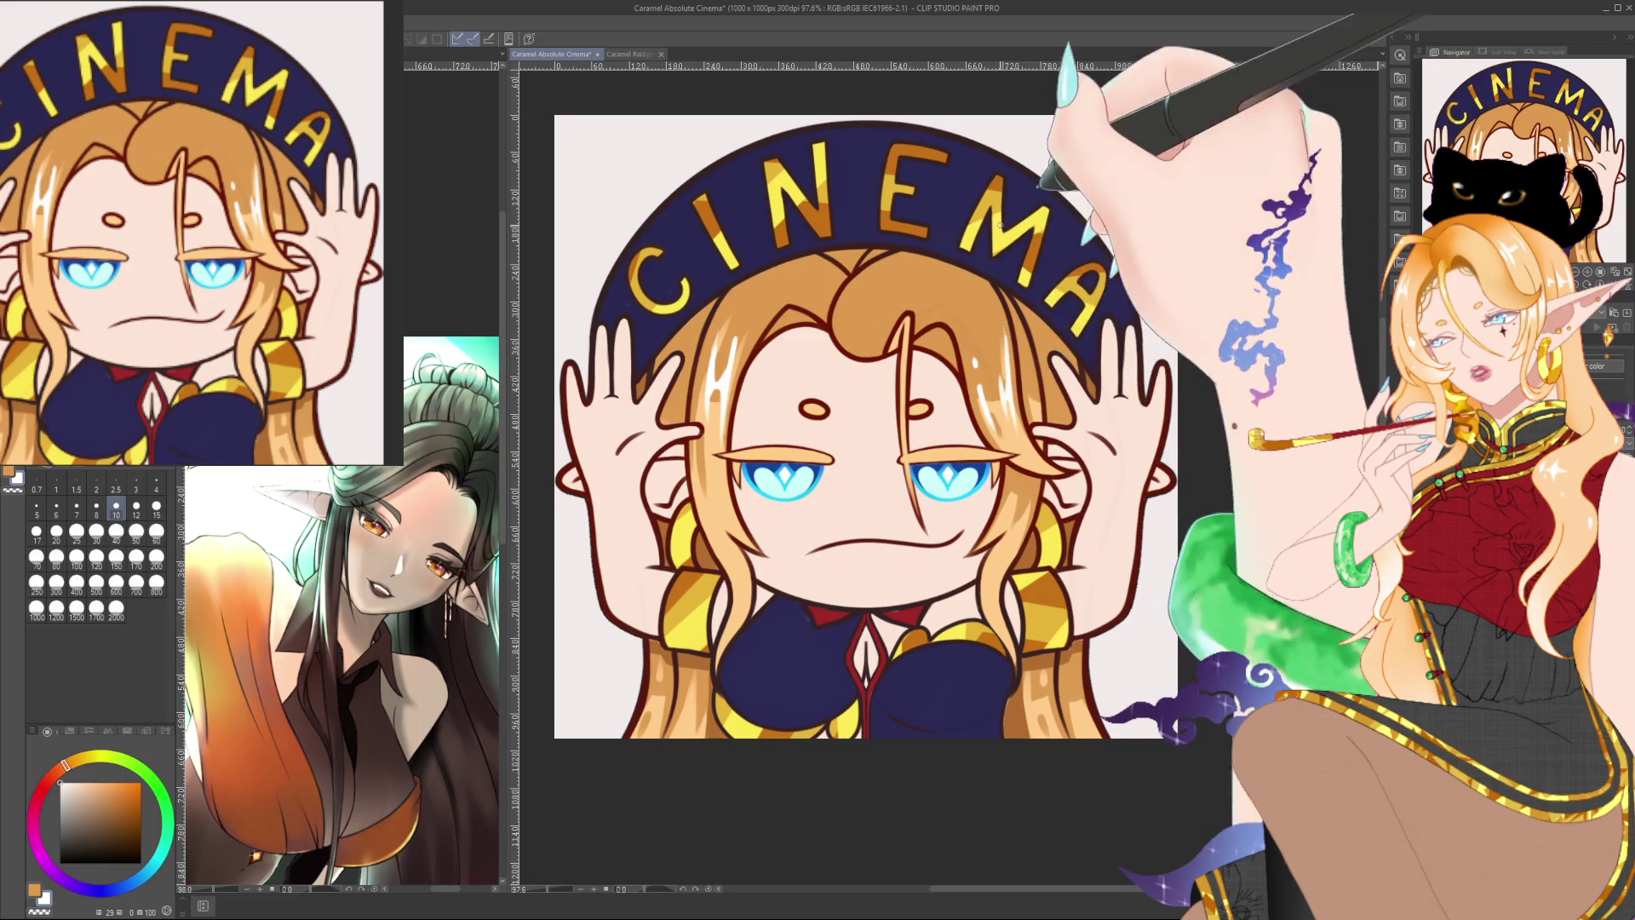
pyautogui.moveTo(999, 227); pyautogui.dragTo(982, 240)
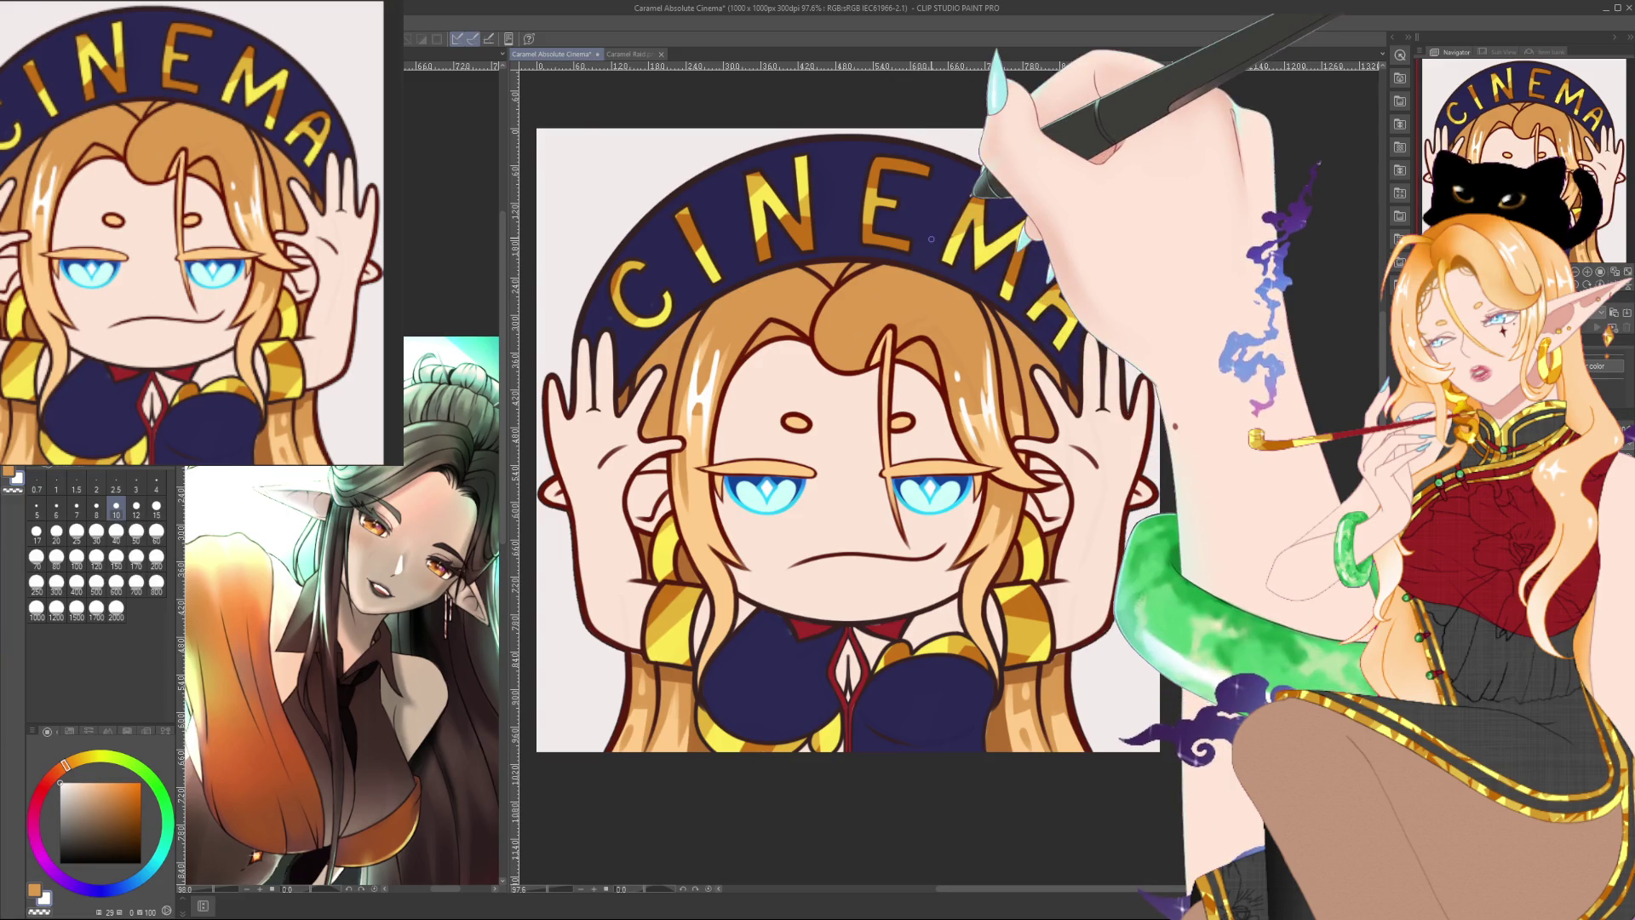
pyautogui.scroll(-2, 930, 239)
pyautogui.scroll(-3, 937, 240)
pyautogui.scroll(-1, 941, 240)
pyautogui.scroll(1, 943, 240)
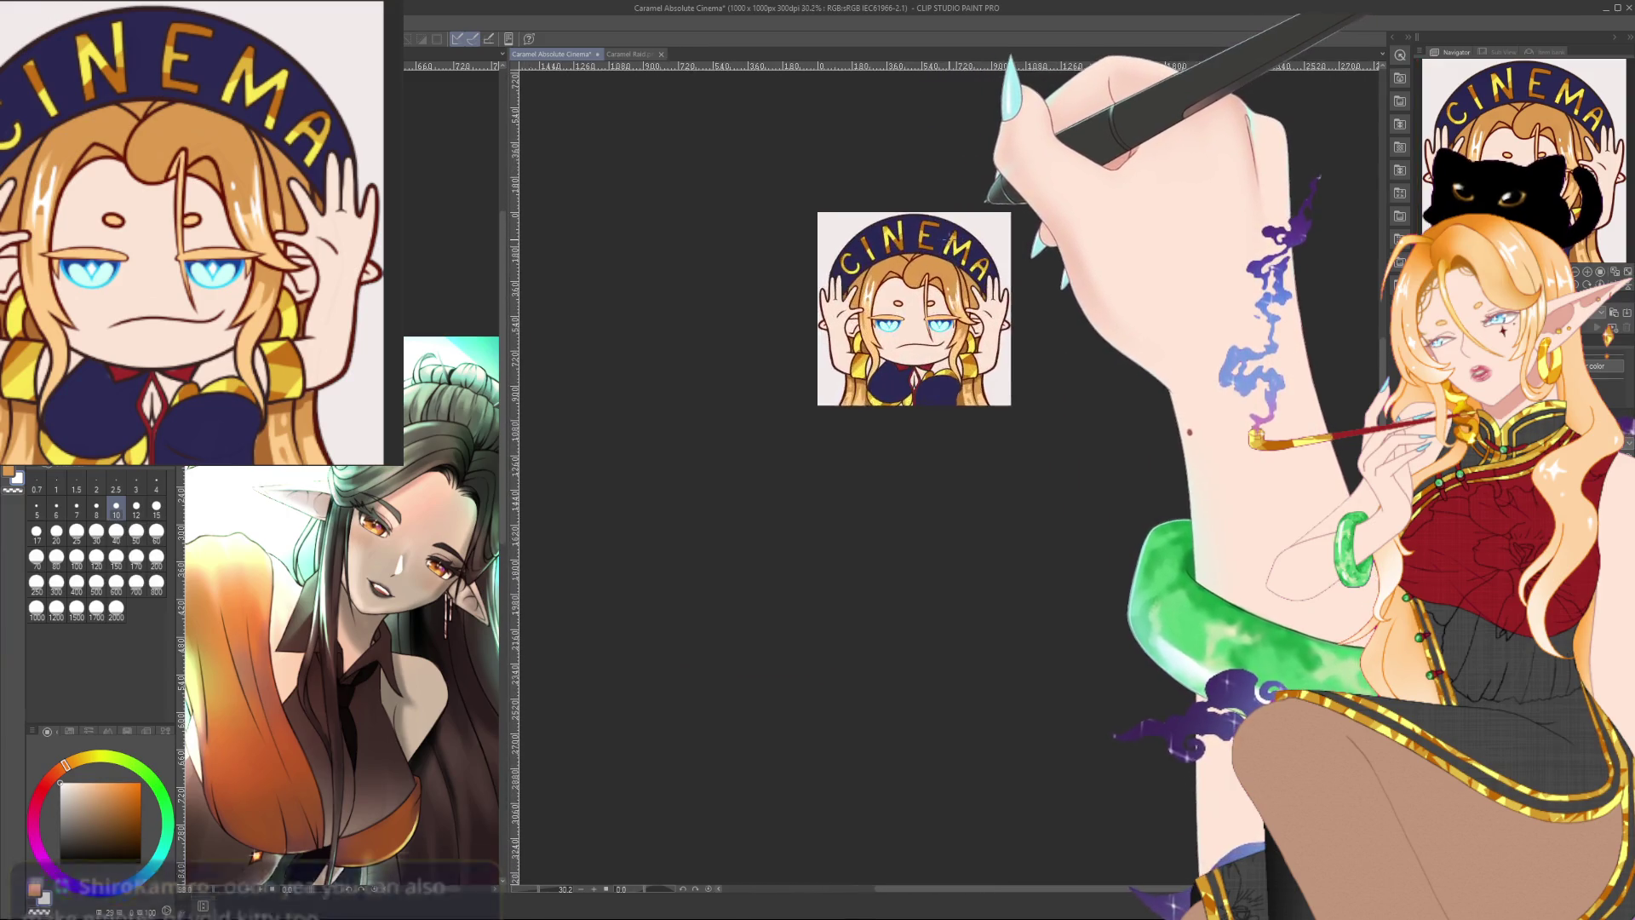
pyautogui.scroll(2, 953, 238)
pyautogui.scroll(1, 958, 238)
pyautogui.scroll(1, 962, 238)
pyautogui.scroll(1, 967, 237)
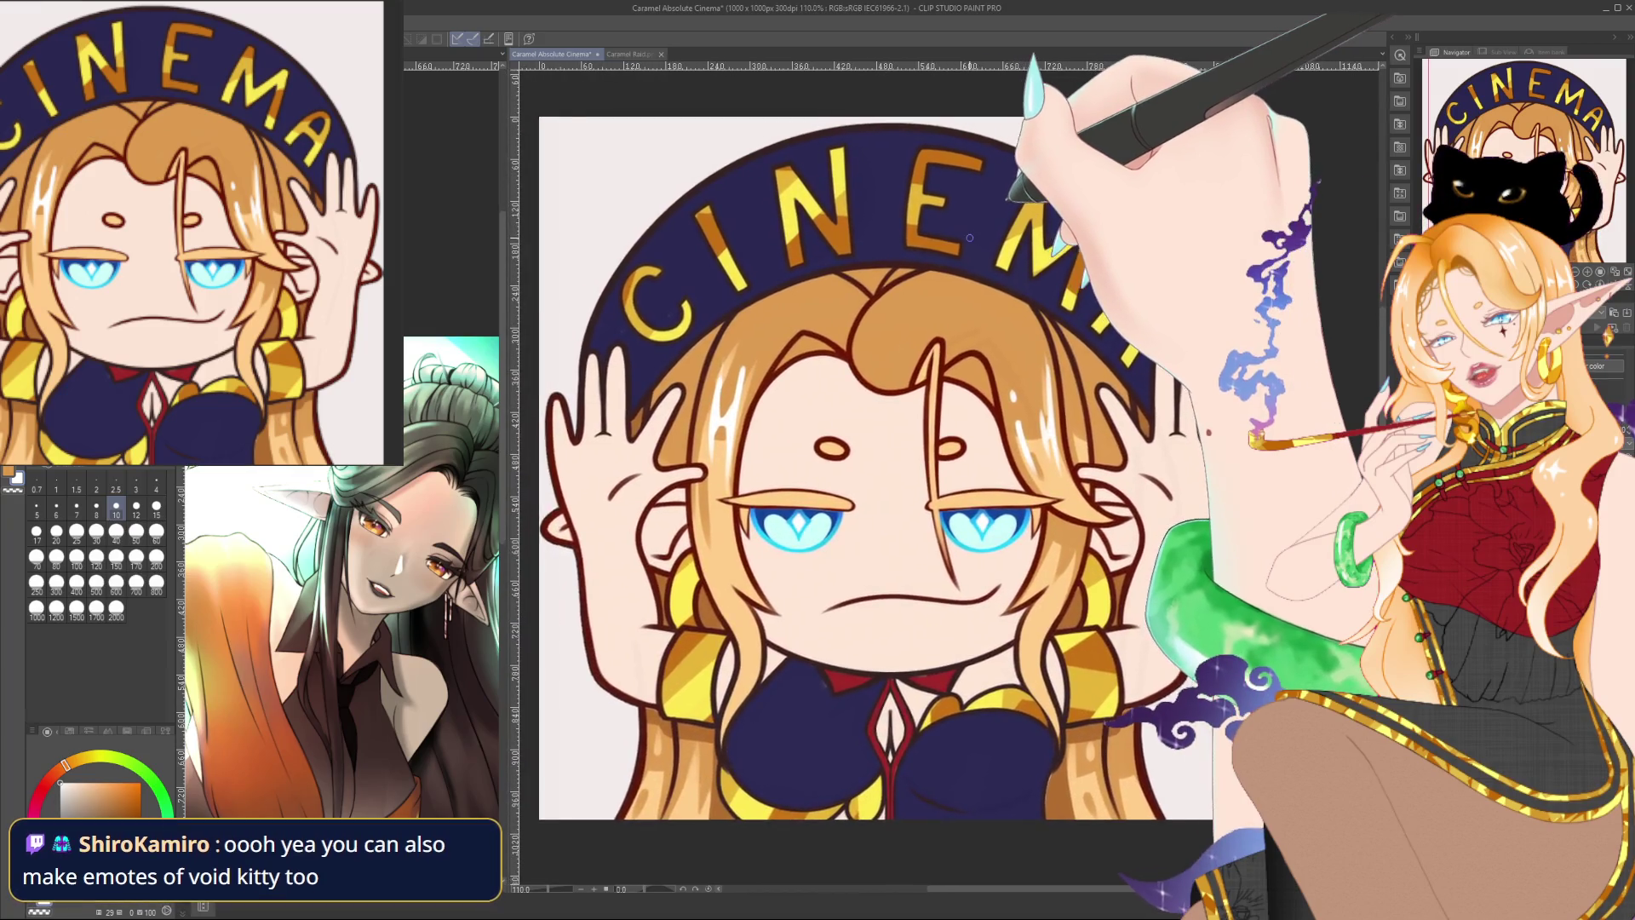
pyautogui.scroll(-2, 969, 238)
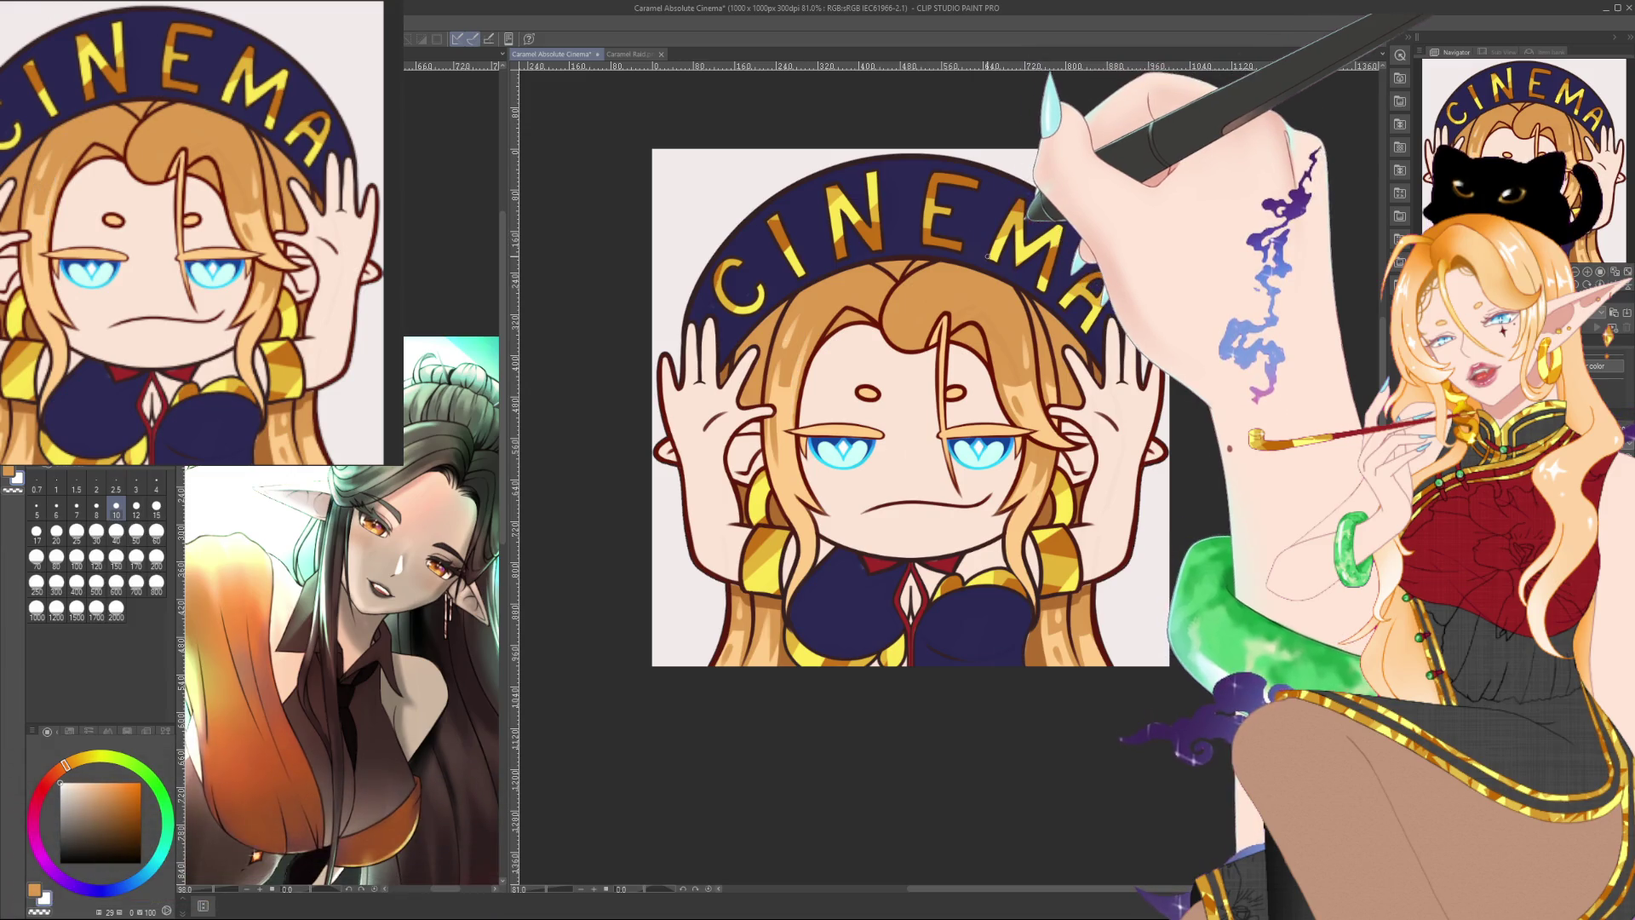
pyautogui.scroll(1, 974, 246)
pyautogui.scroll(1, 974, 255)
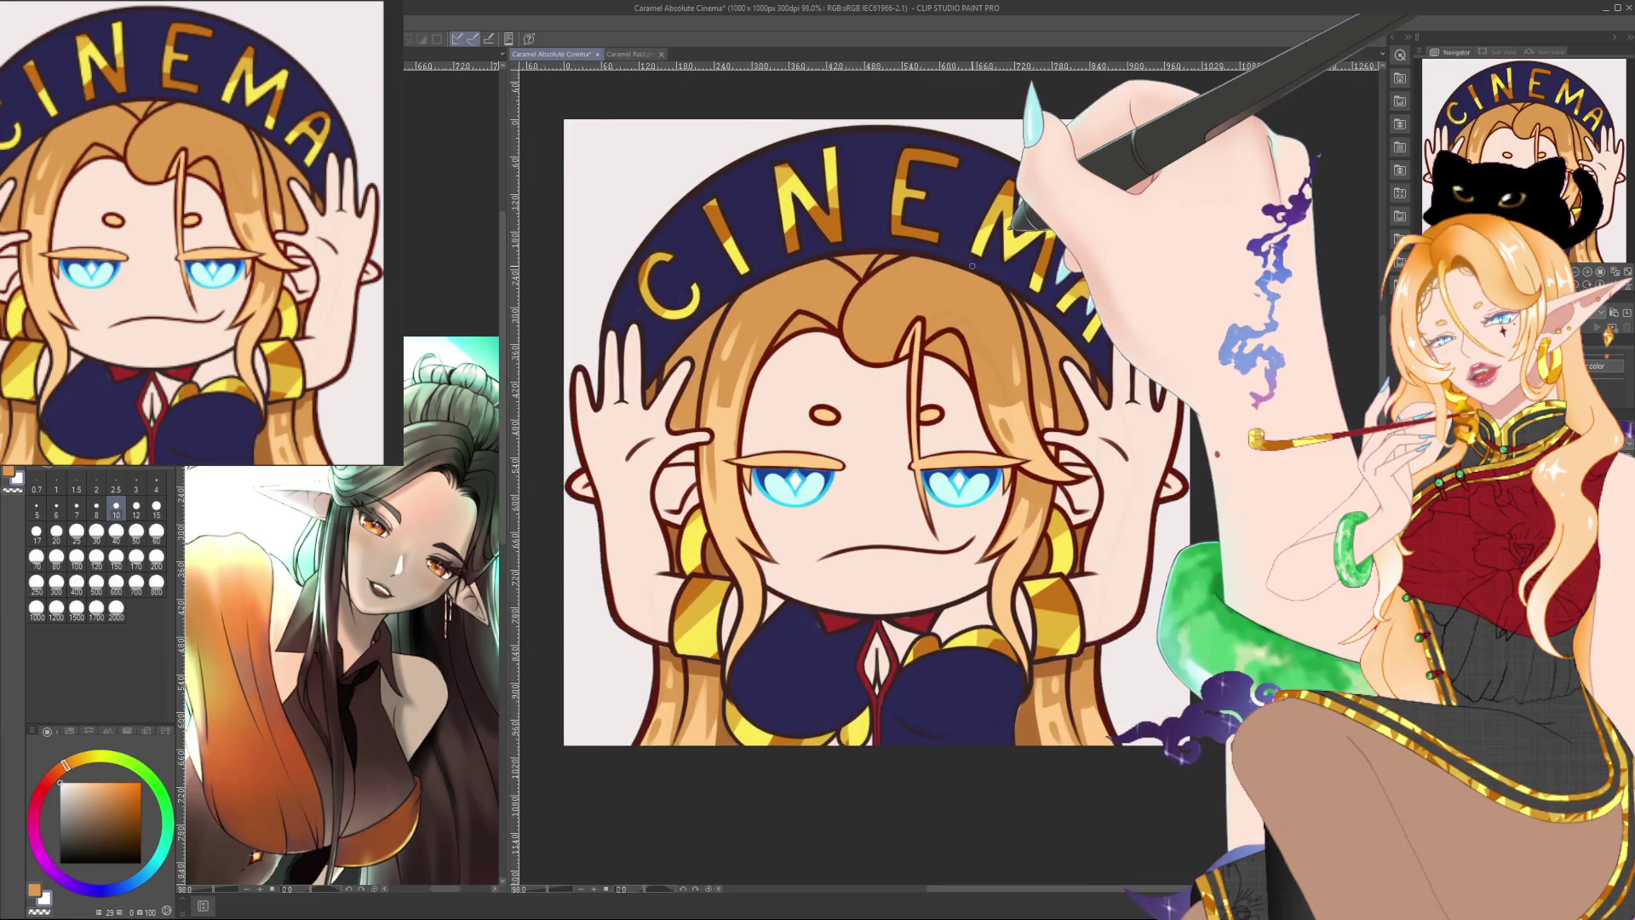
pyautogui.scroll(-5, 973, 265)
pyautogui.scroll(-5, 970, 277)
pyautogui.scroll(-5, 969, 285)
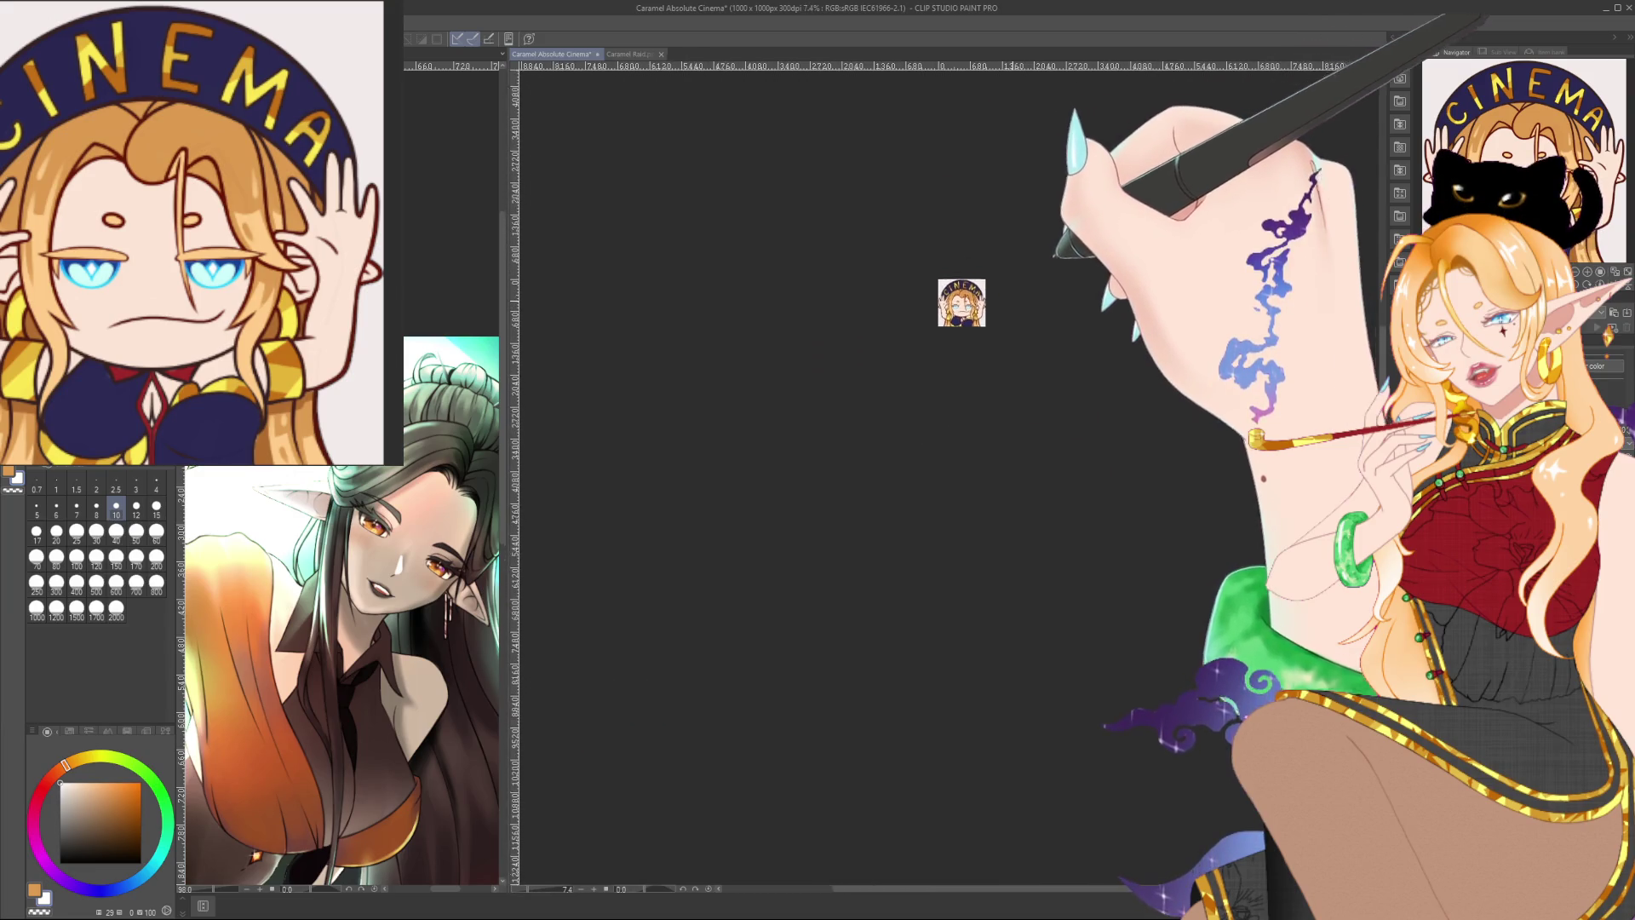
pyautogui.moveTo(1019, 282); pyautogui.dragTo(984, 396)
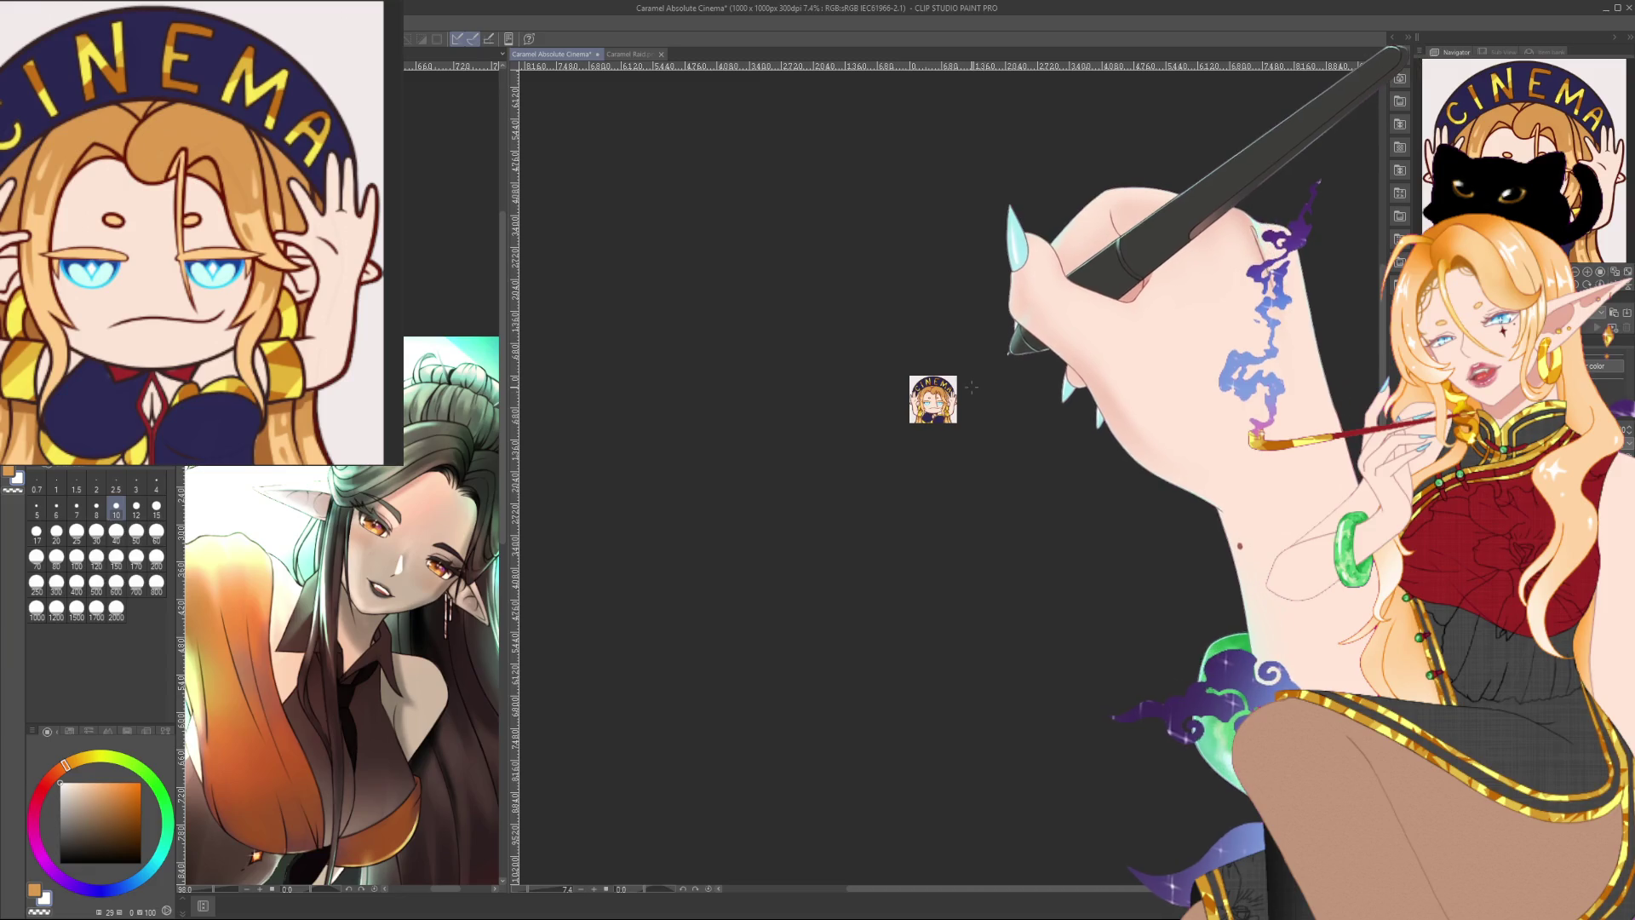
pyautogui.scroll(3, 964, 378)
pyautogui.scroll(3, 945, 396)
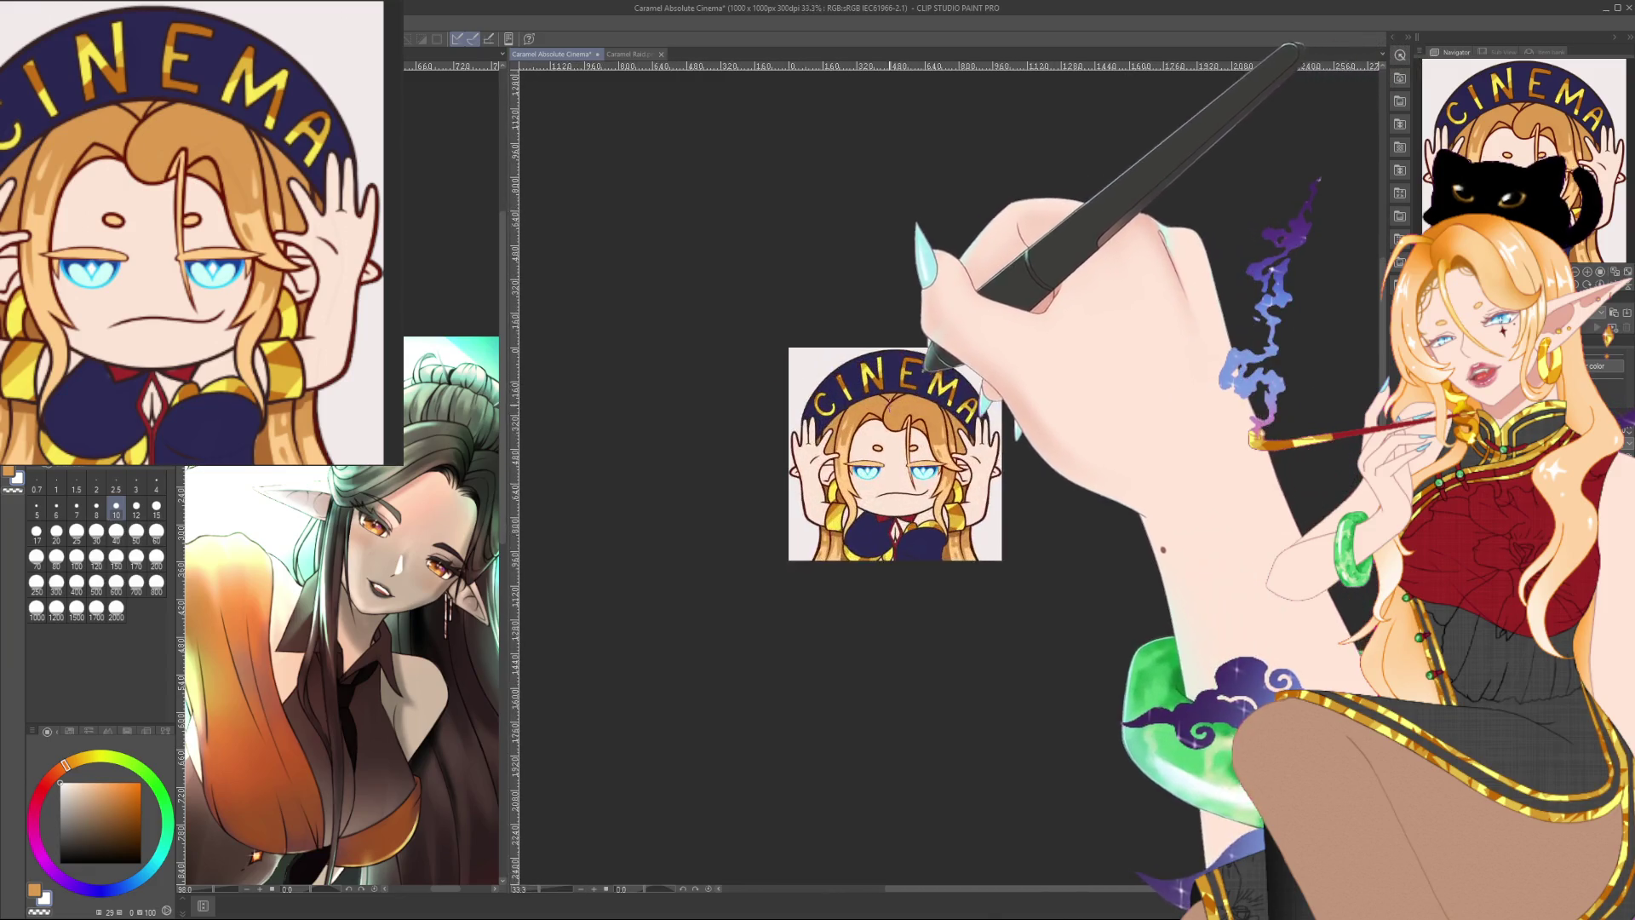
pyautogui.scroll(3, 924, 413)
pyautogui.scroll(4, 896, 433)
pyautogui.moveTo(939, 393); pyautogui.dragTo(885, 359)
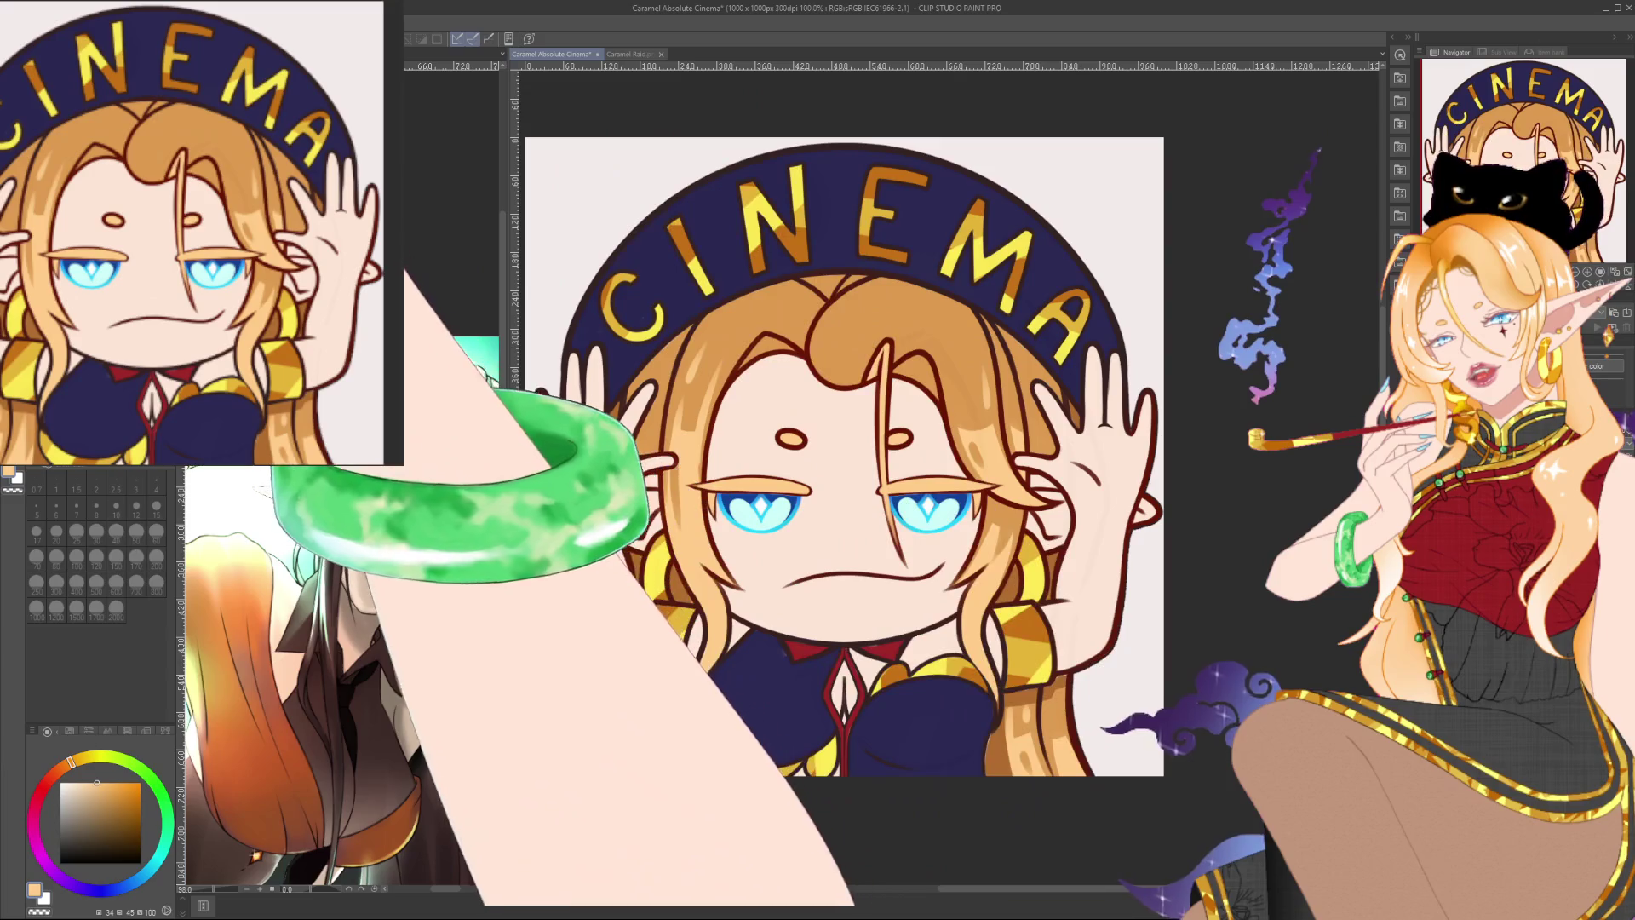
# Step: Switch to the Brush tool, with the brush size set to 10
pyautogui.press('p')
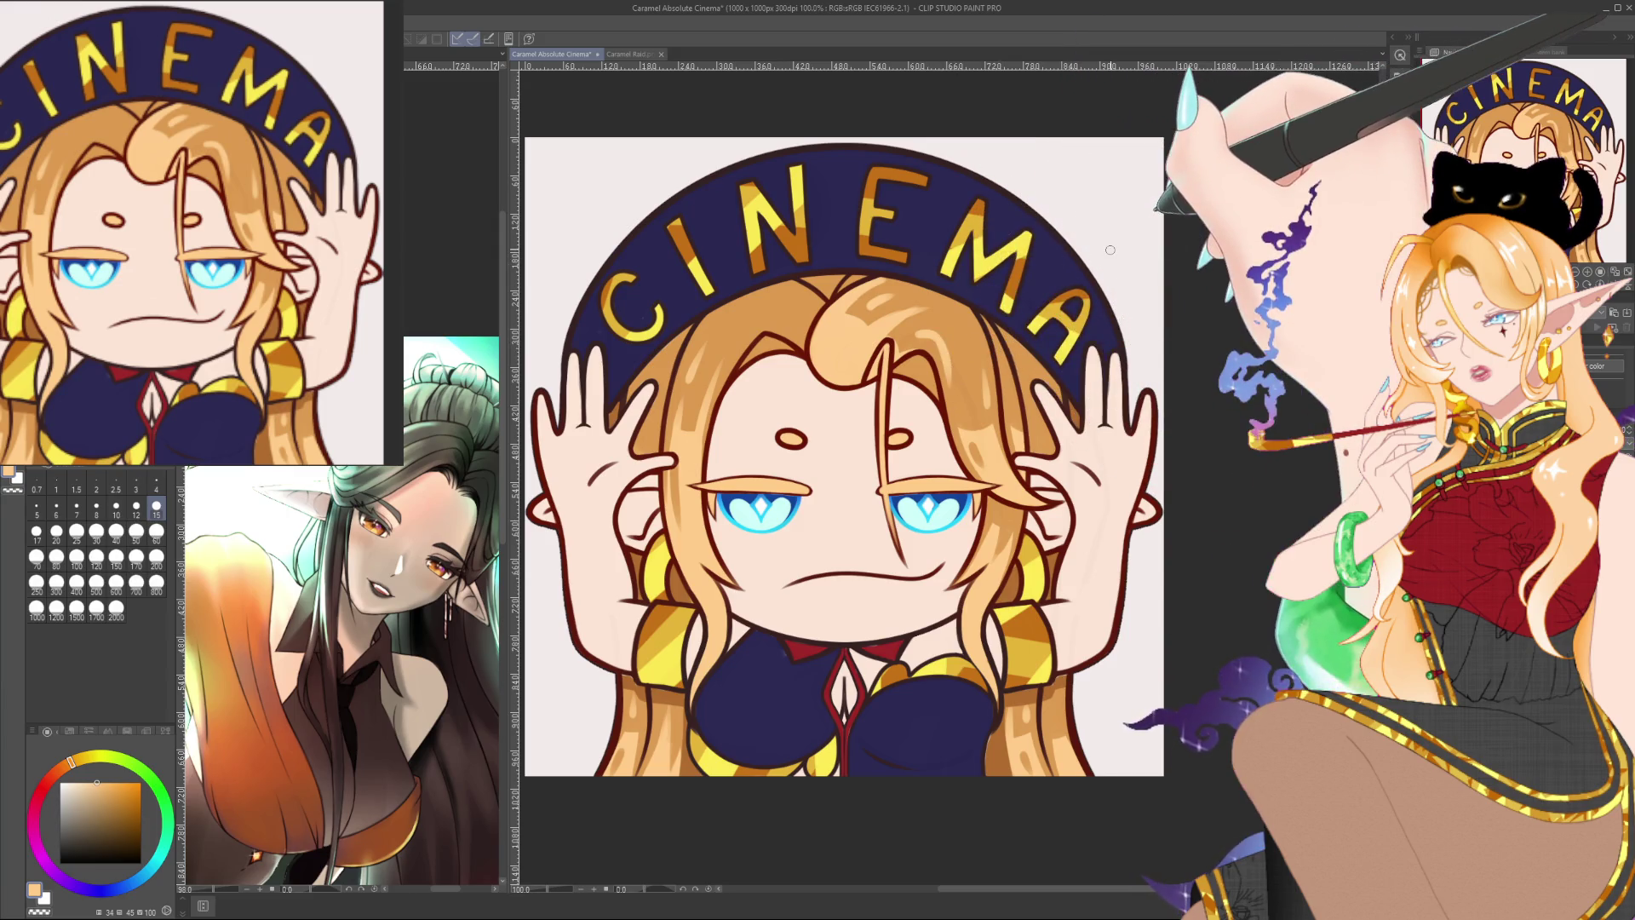
# Step: Glance at the Raid emote for comparison, then return to the Cinema emote
pyautogui.scroll(-4, 1110, 249)
pyautogui.scroll(1, 1039, 307)
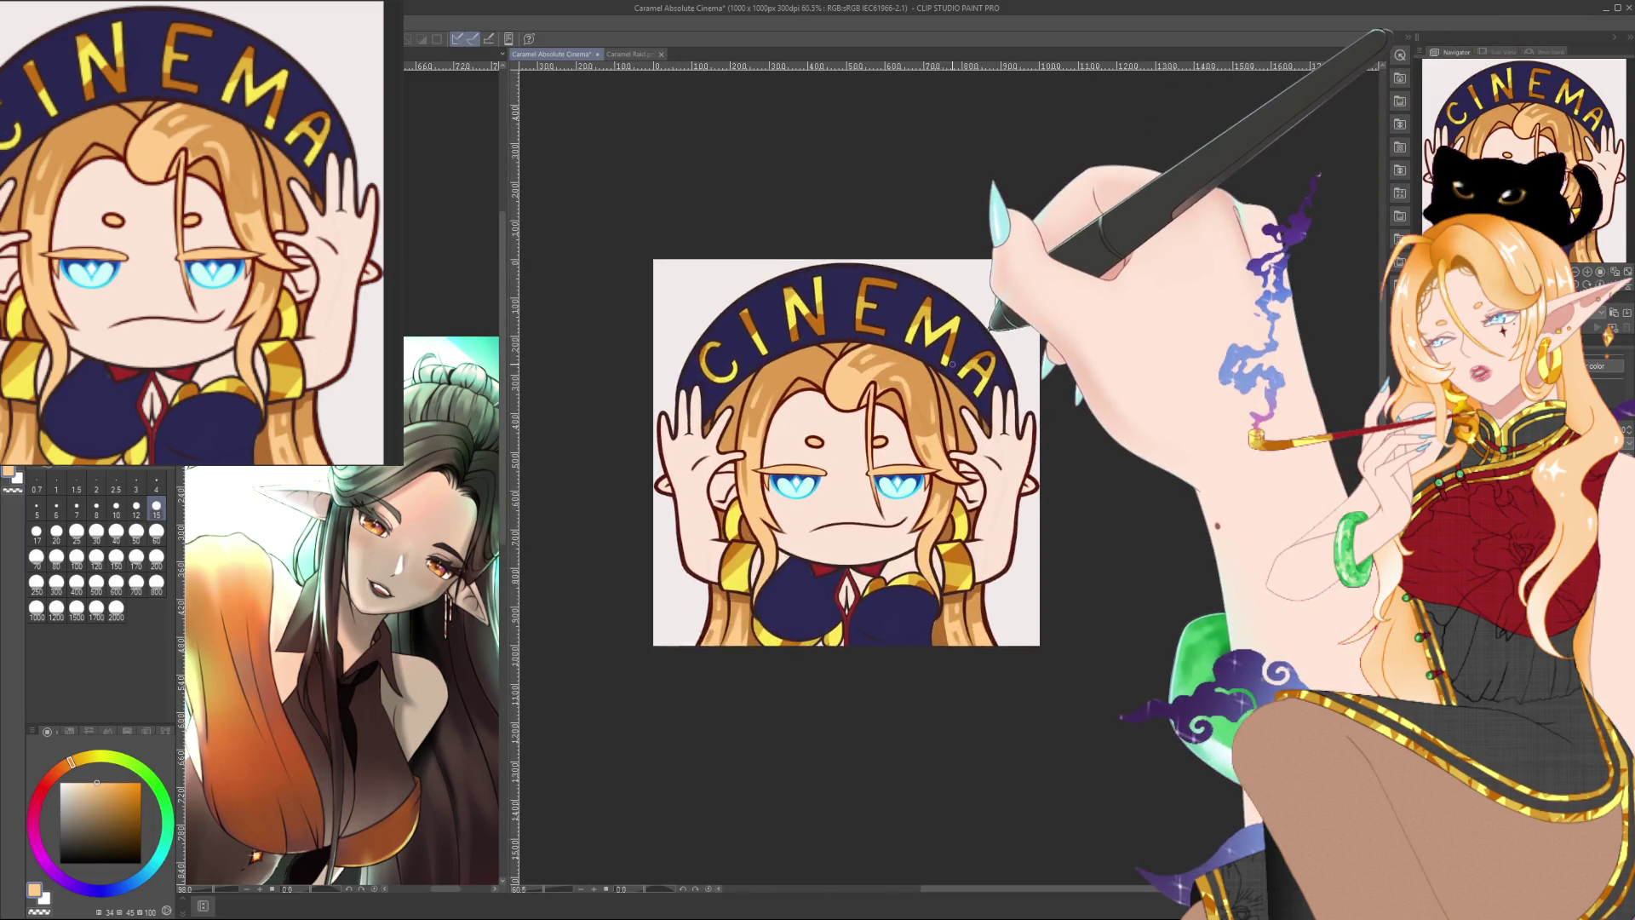
pyautogui.scroll(2, 962, 364)
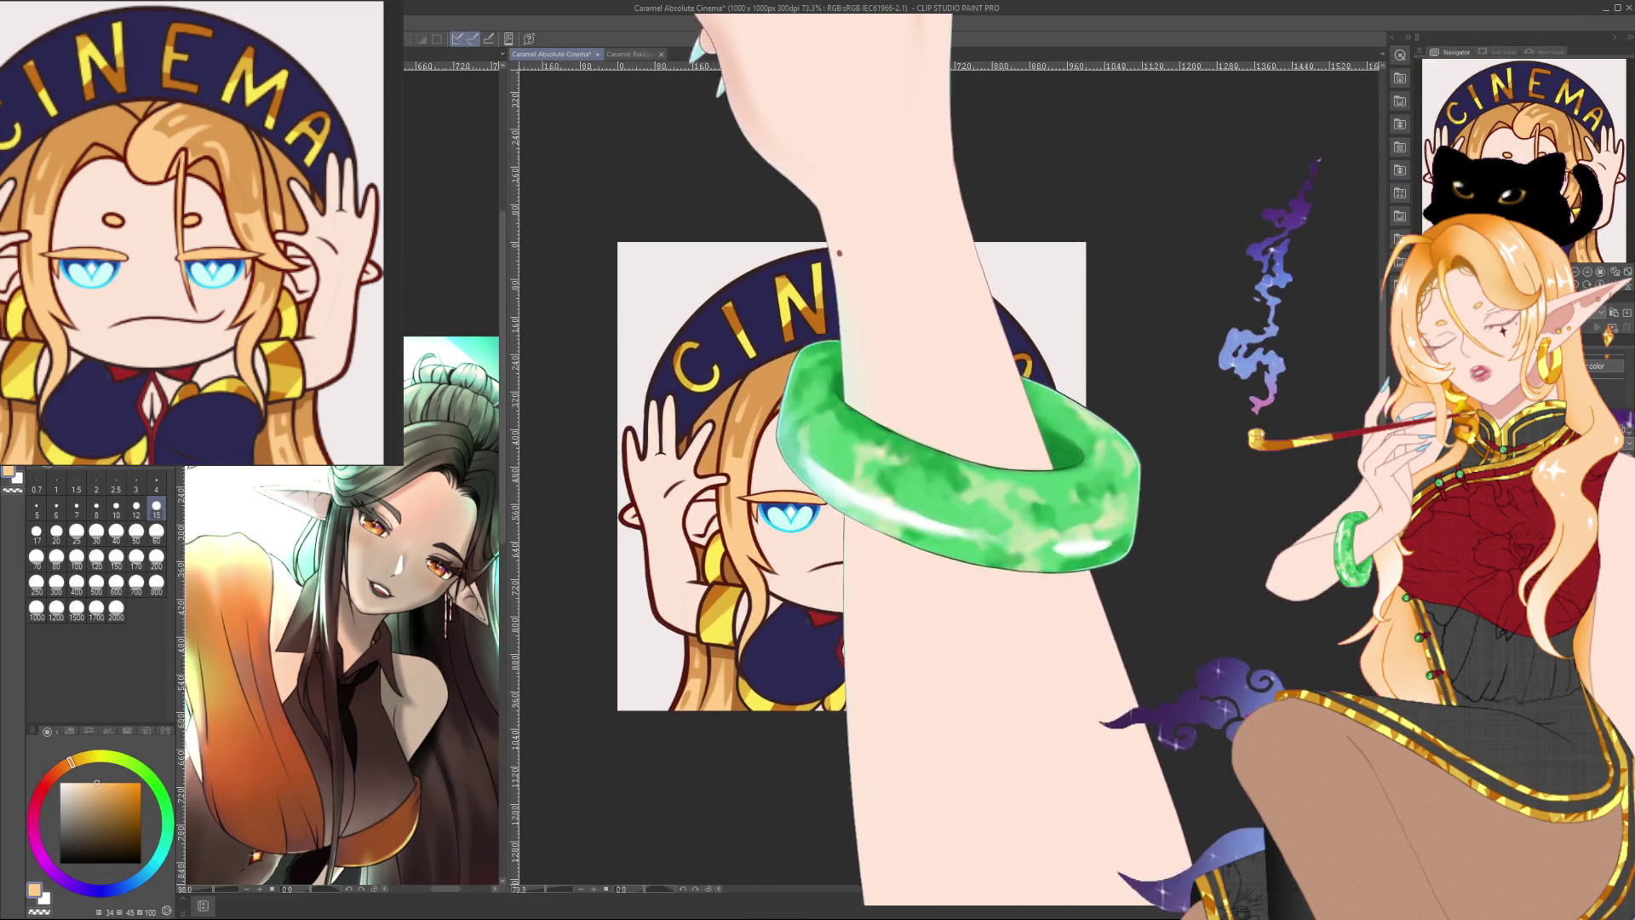
pyautogui.hotkey('ctrl', 'Tab')
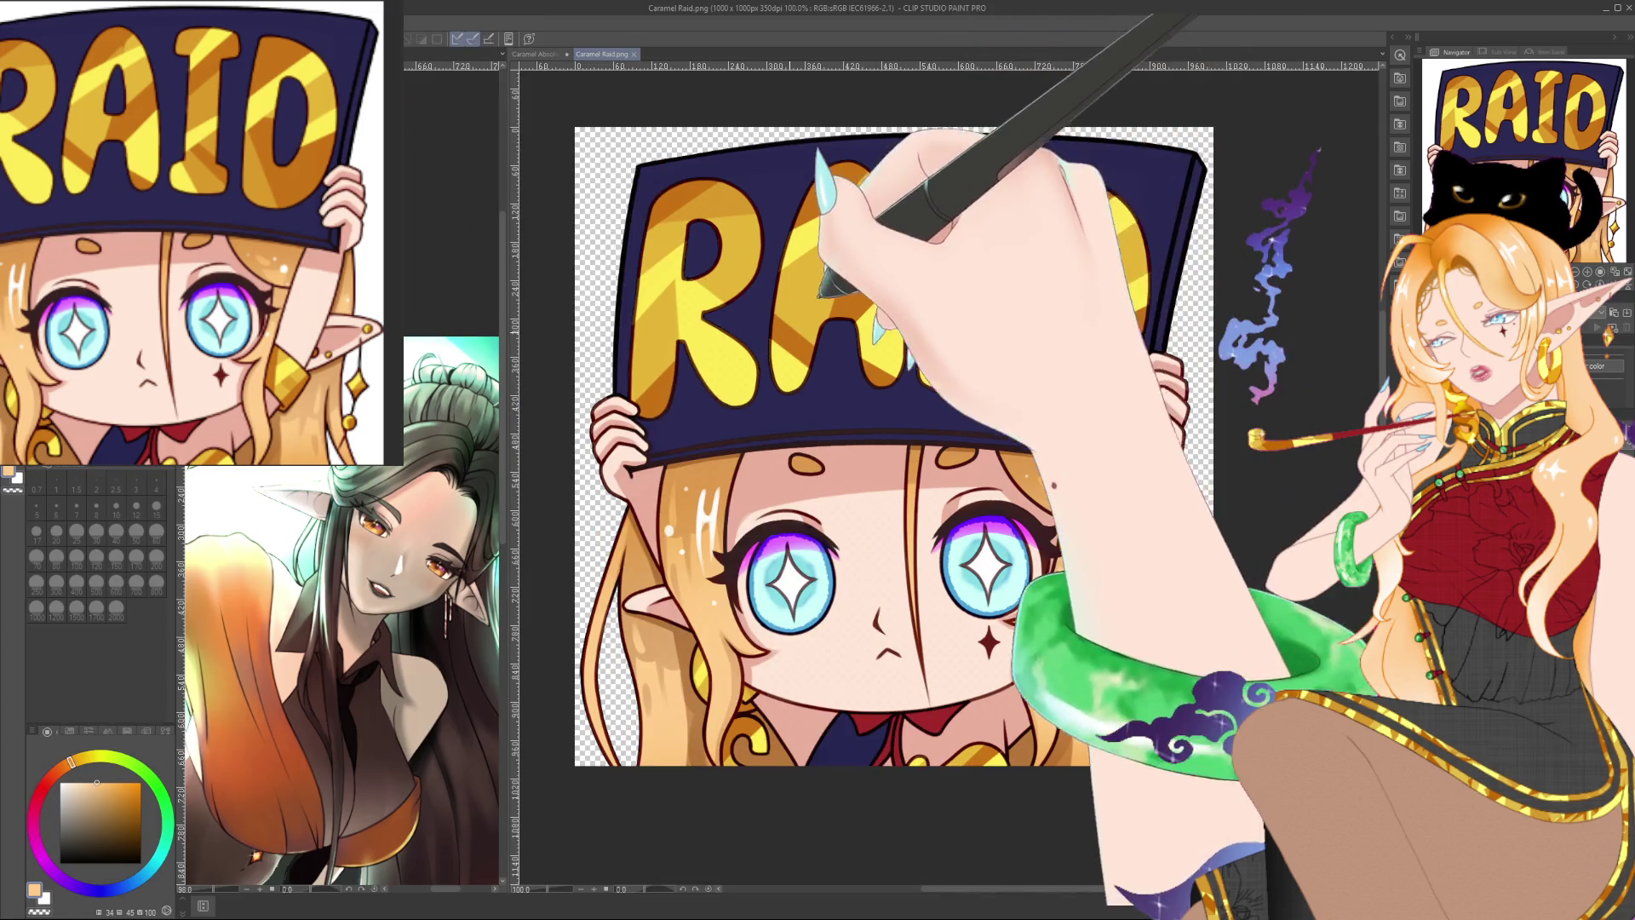
pyautogui.hotkey('ctrl', 'Tab')
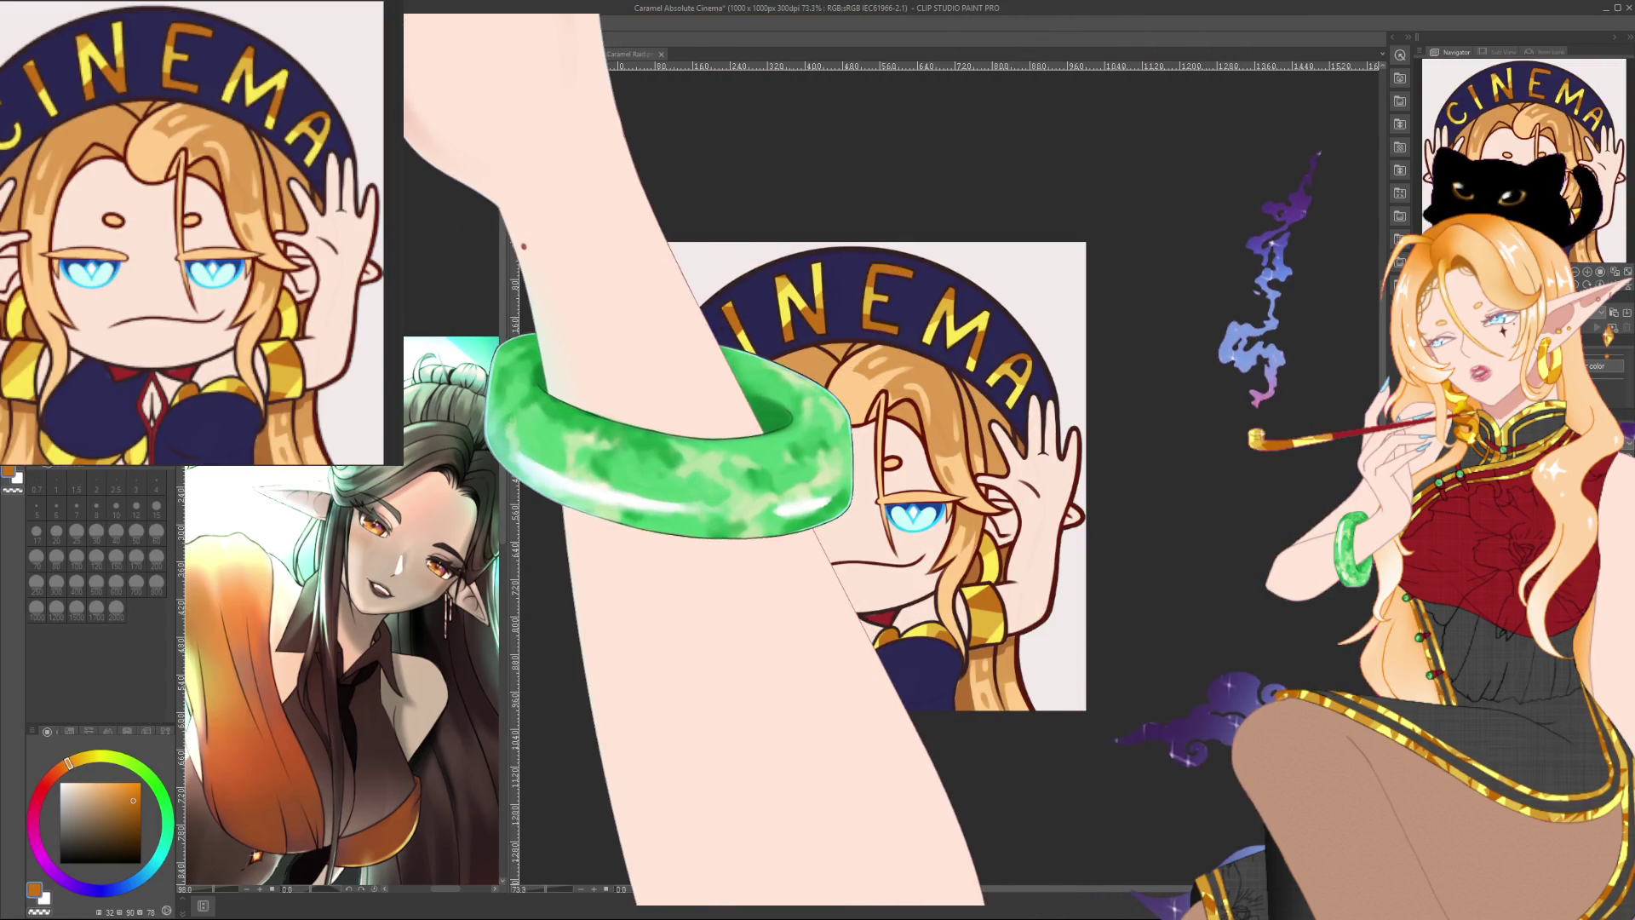
# Step: Settle on a small brush size and make black the main drawing colour
pyautogui.click(156, 557)
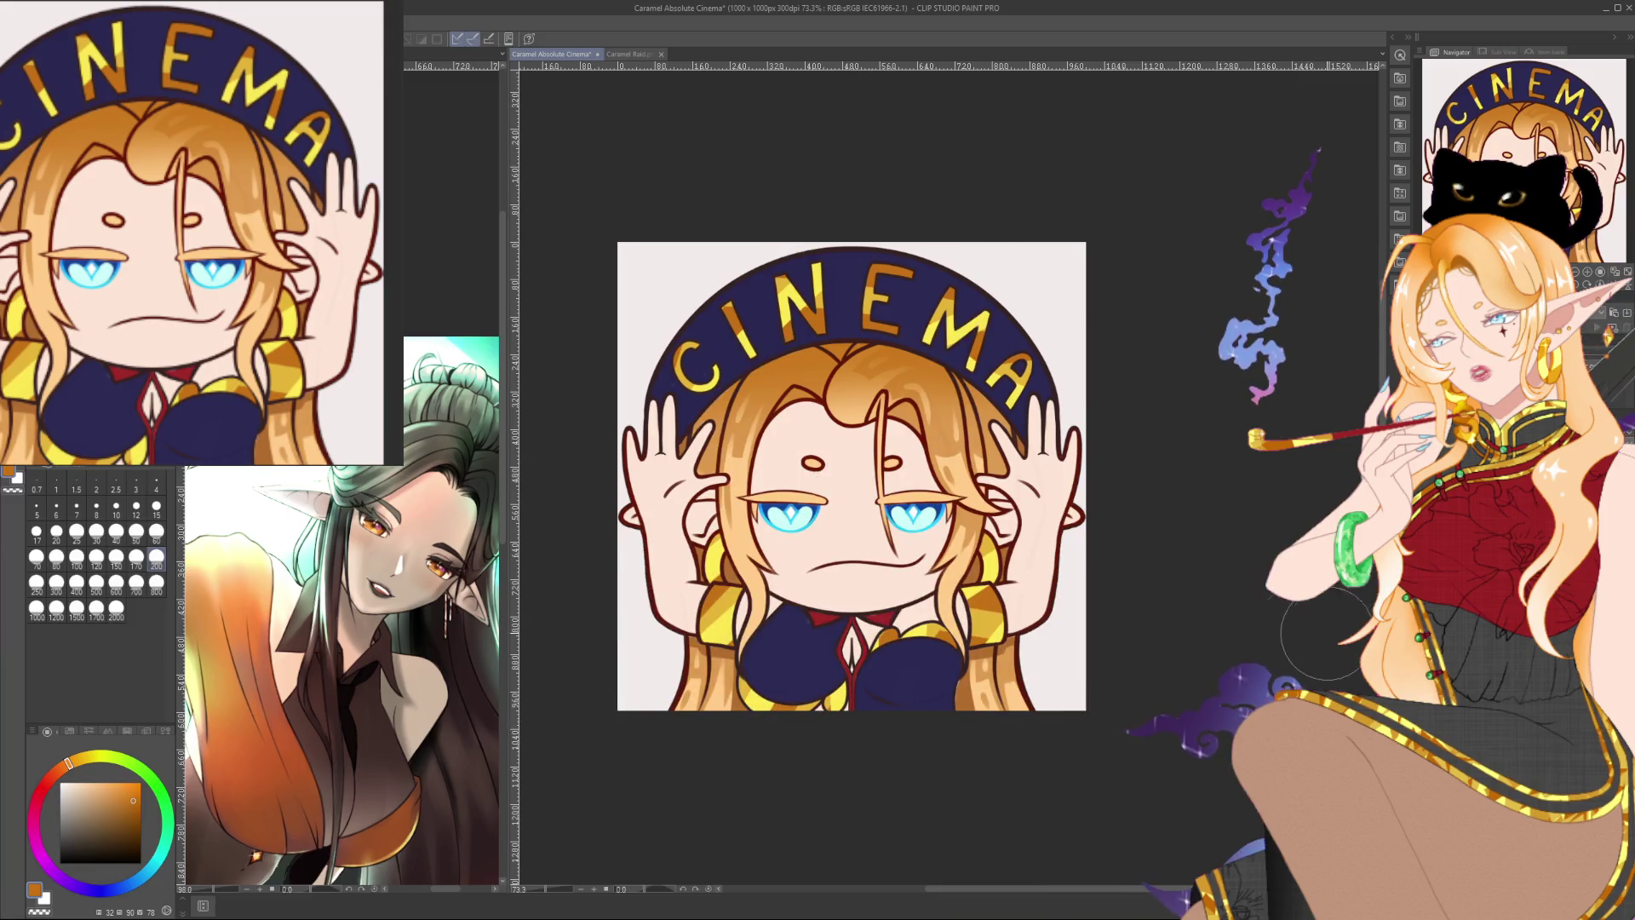
pyautogui.scroll(3, 851, 596)
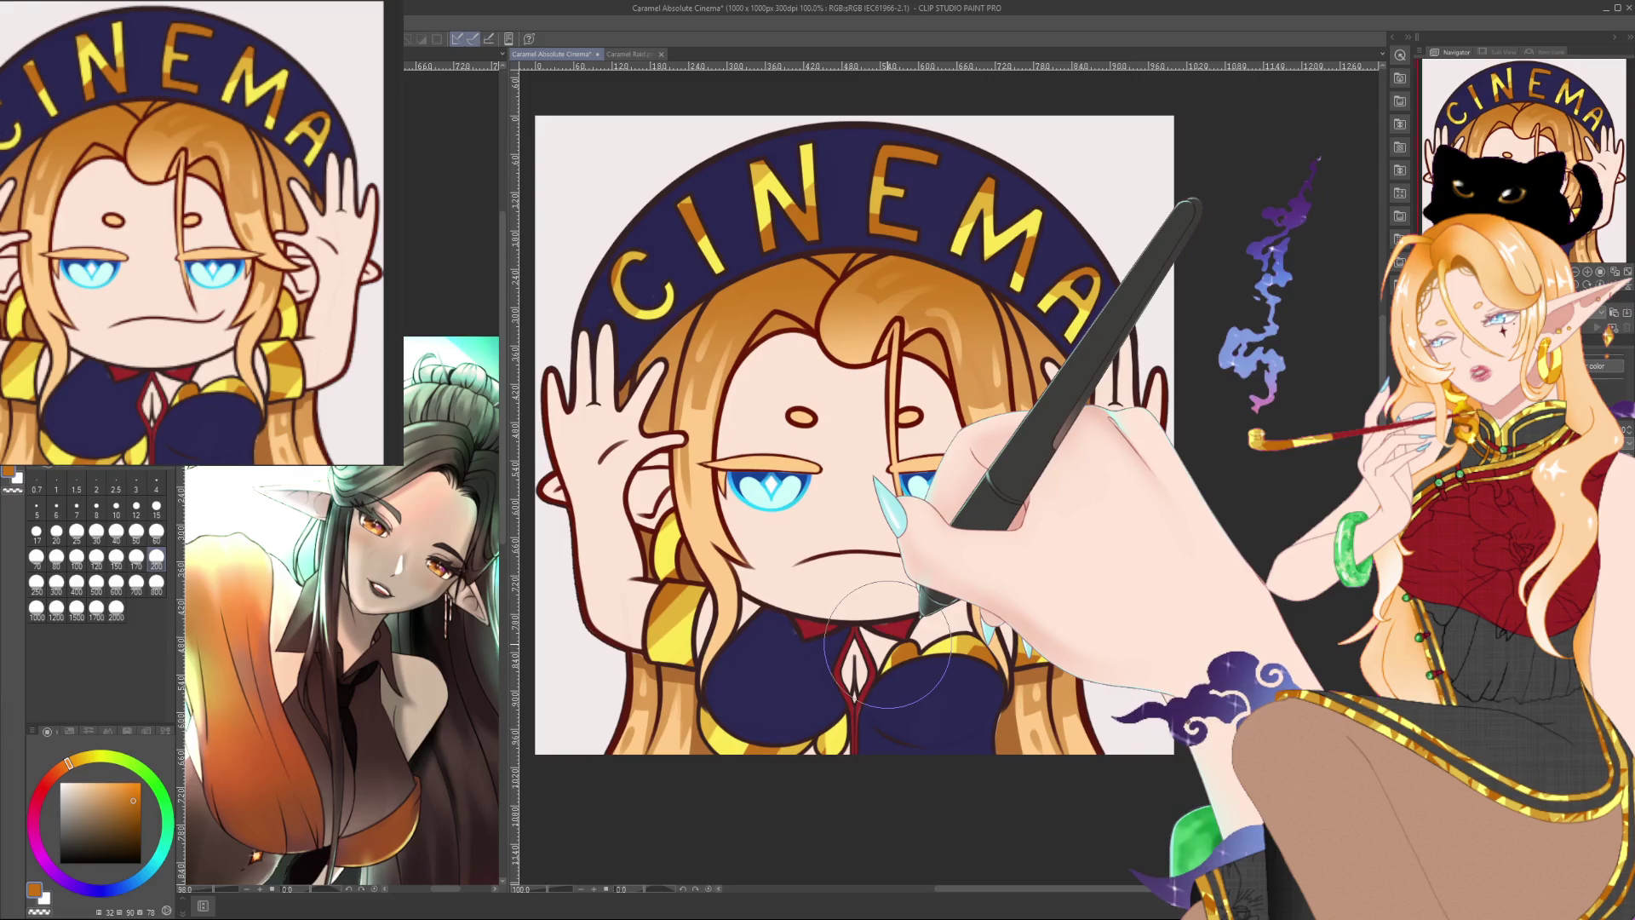
pyautogui.click(155, 484)
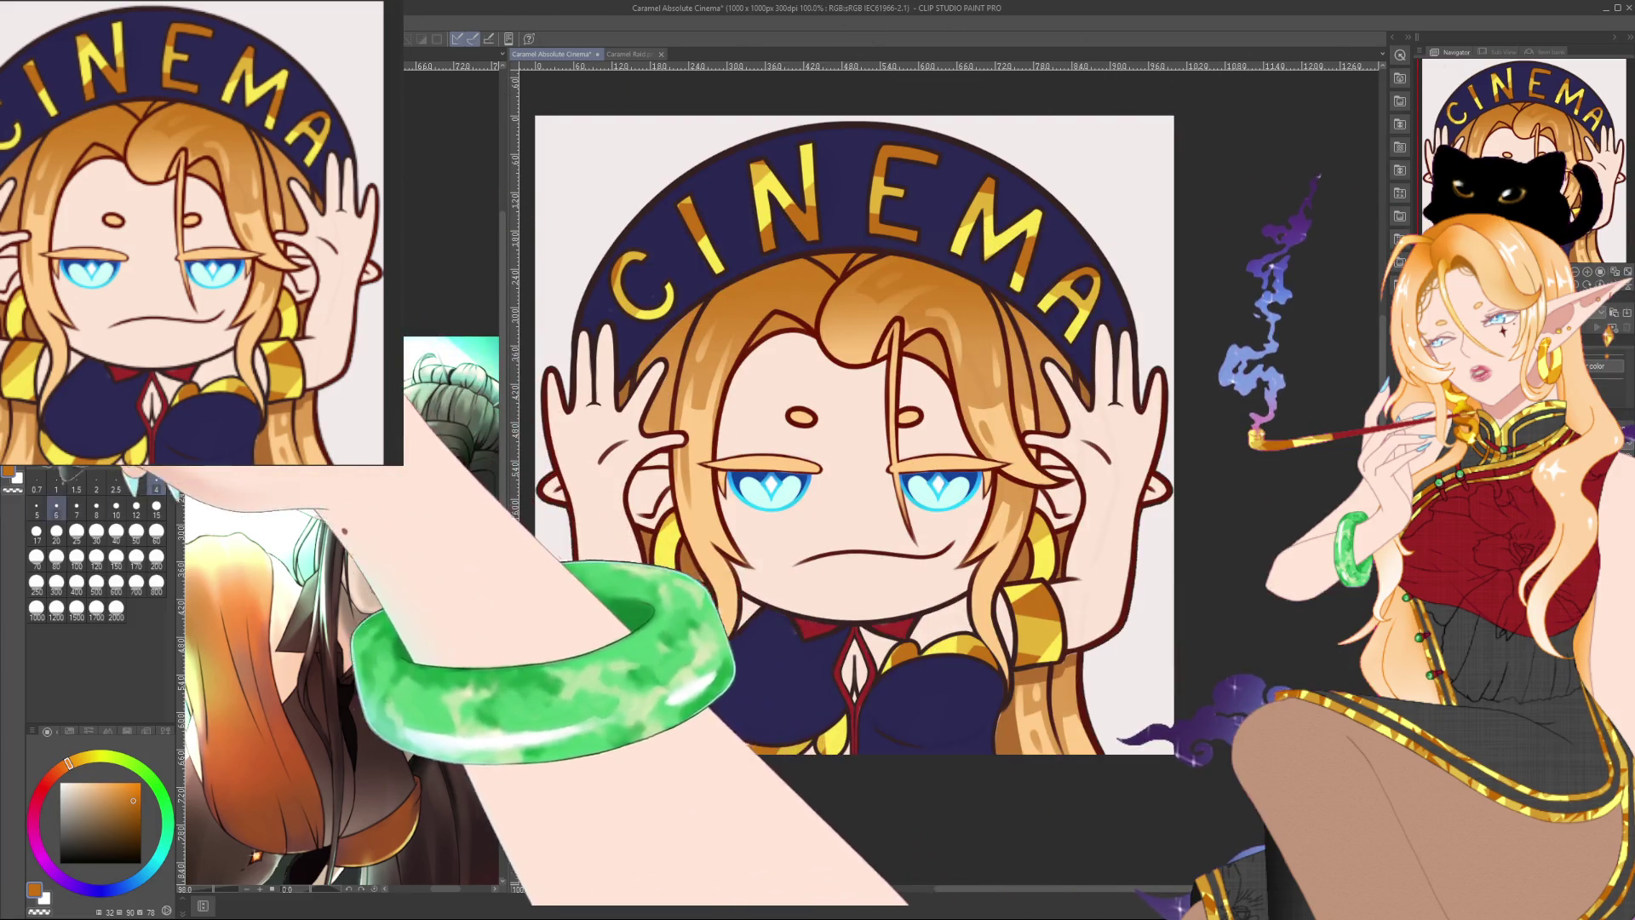
pyautogui.click(37, 509)
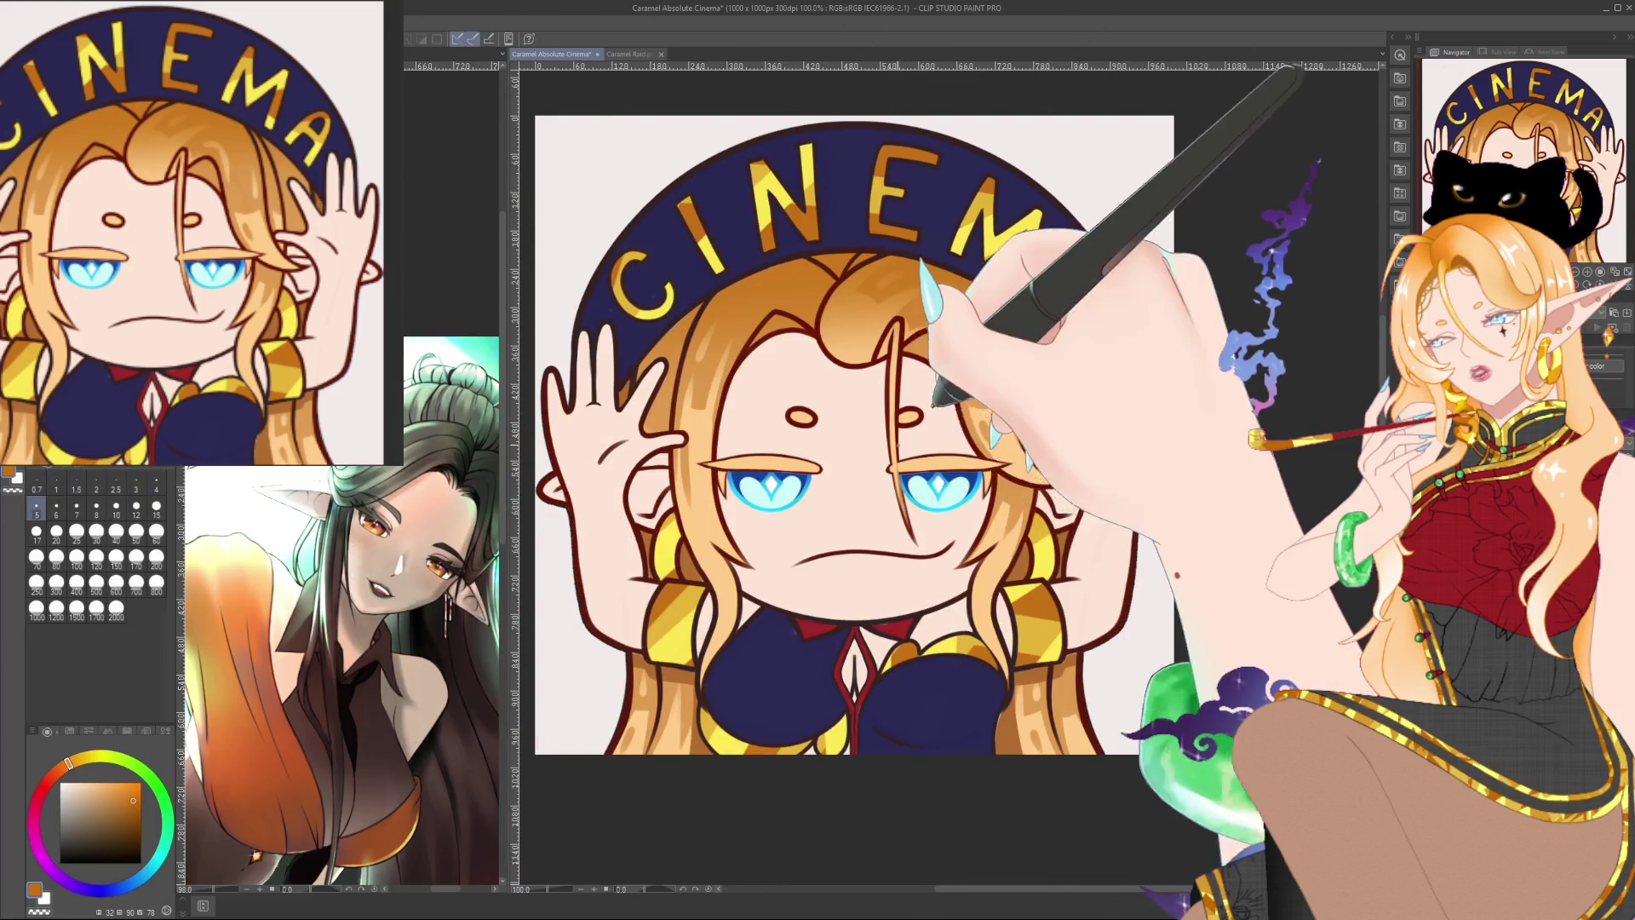
pyautogui.click(60, 863)
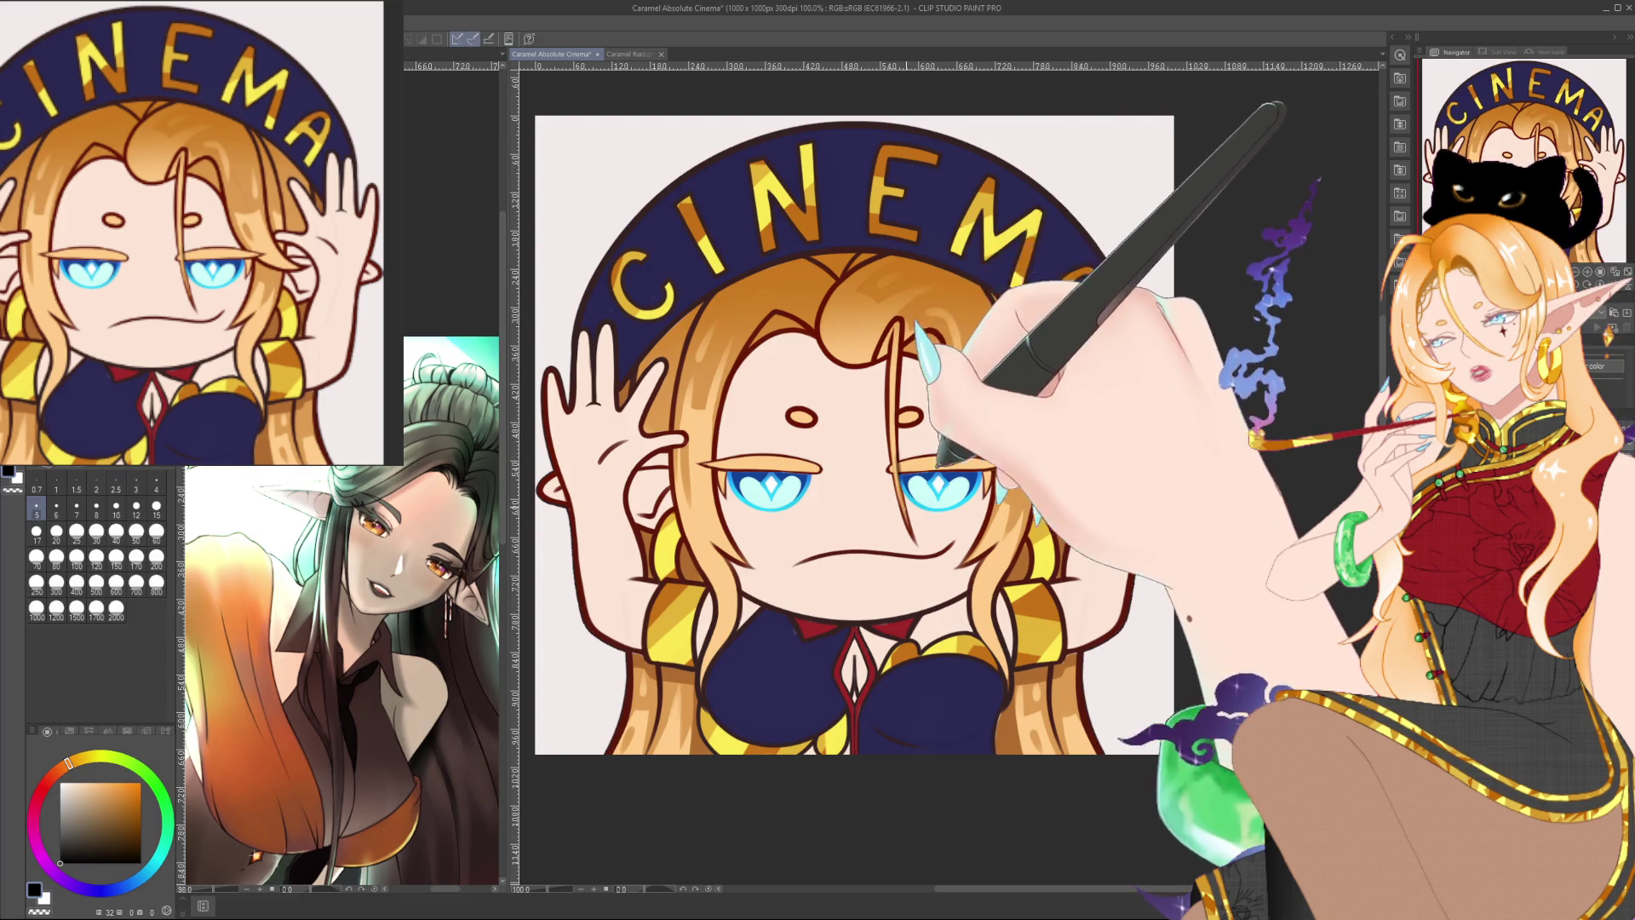
# Step: Show the Color Mixing palette, zoom to about 200% on the face, and pick a small brush size
pyautogui.click(105, 731)
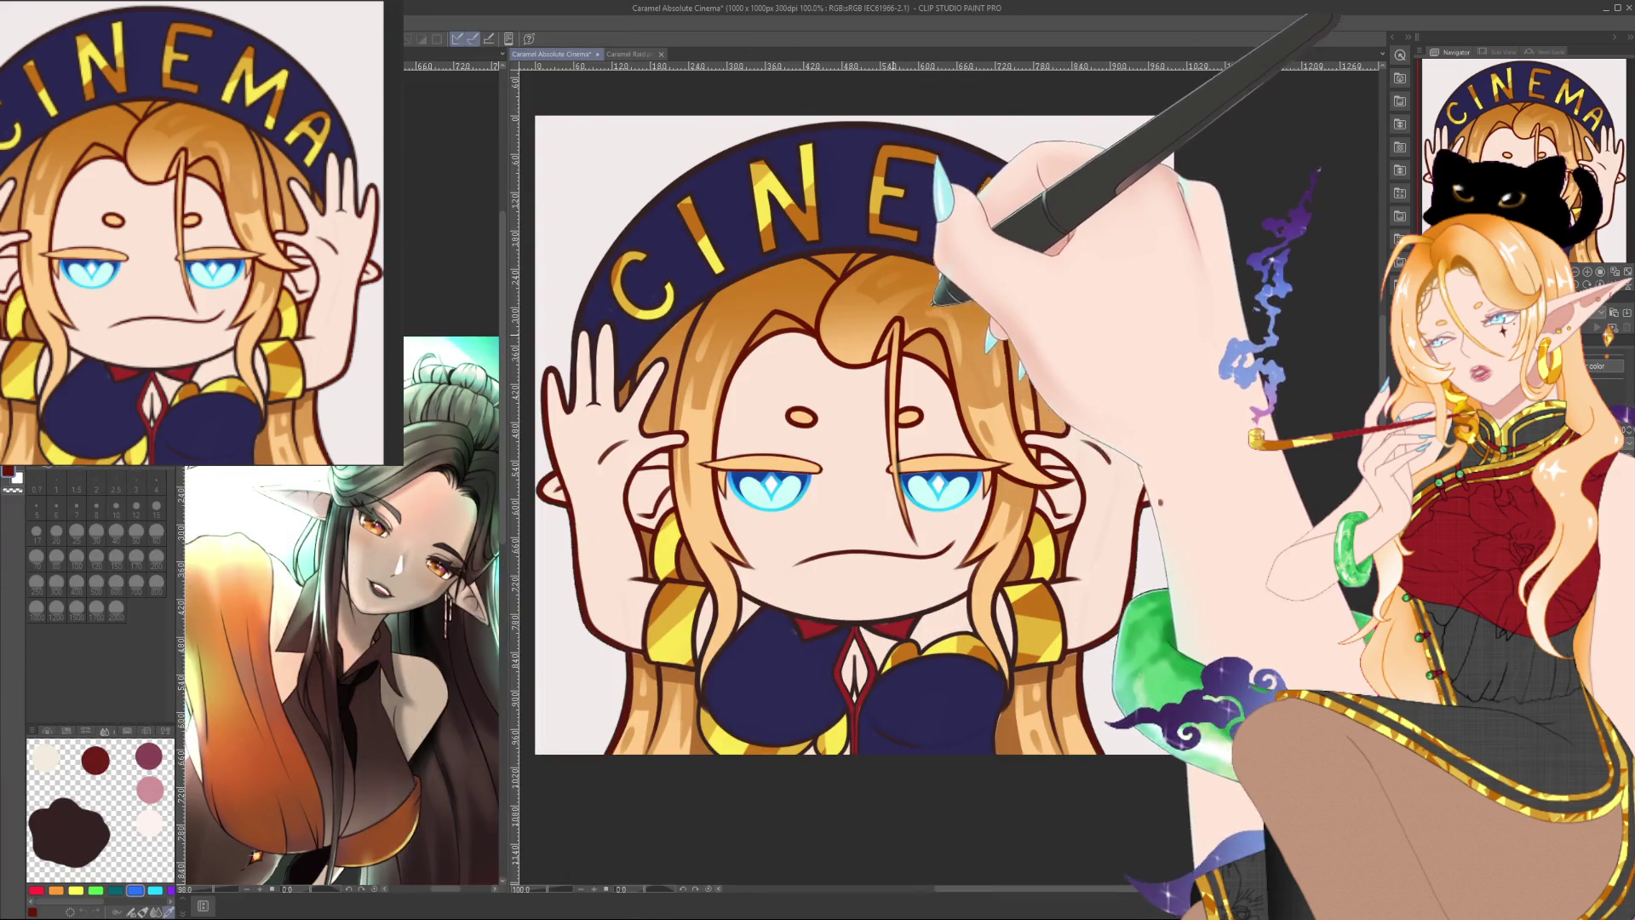
pyautogui.moveTo(851, 434); pyautogui.dragTo(801, 419)
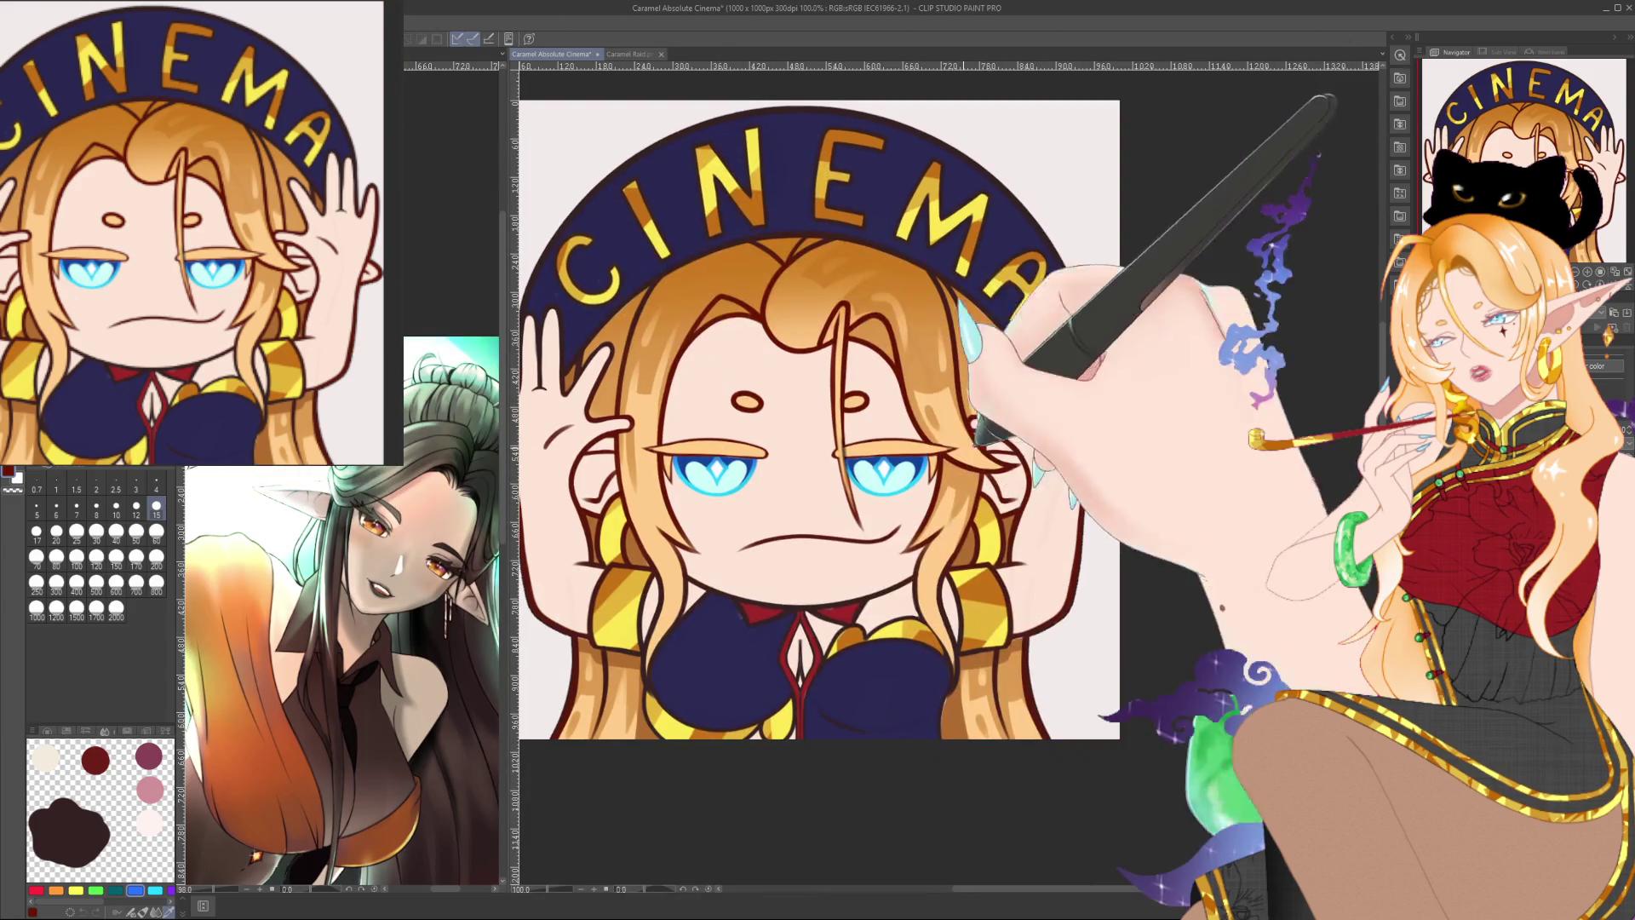
pyautogui.scroll(3, 982, 434)
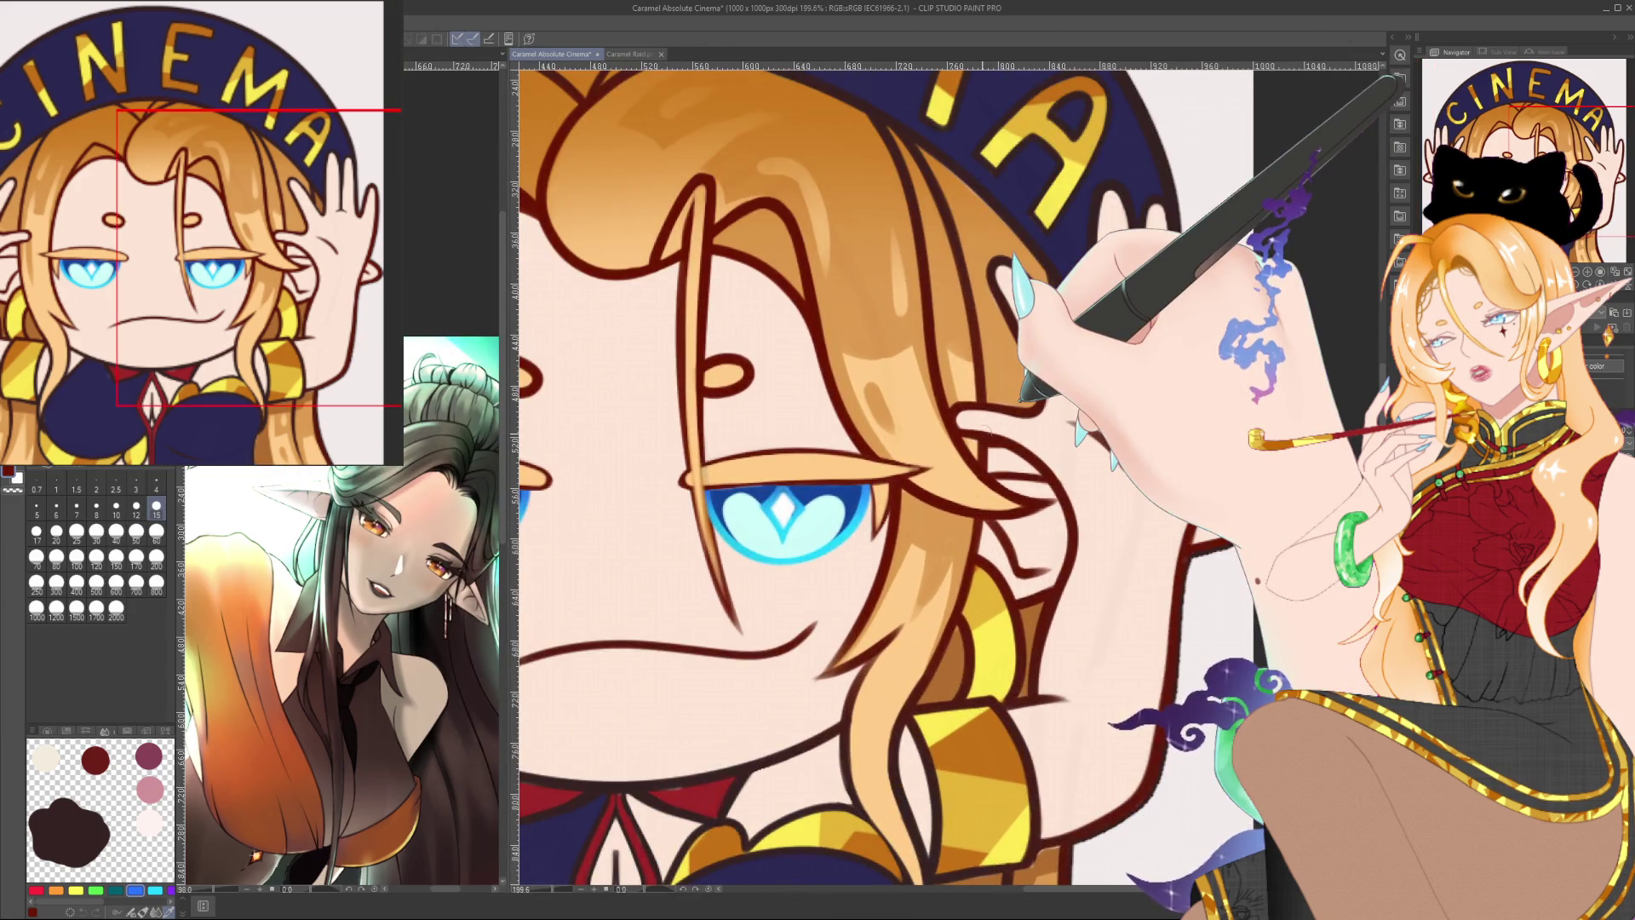
pyautogui.click(136, 483)
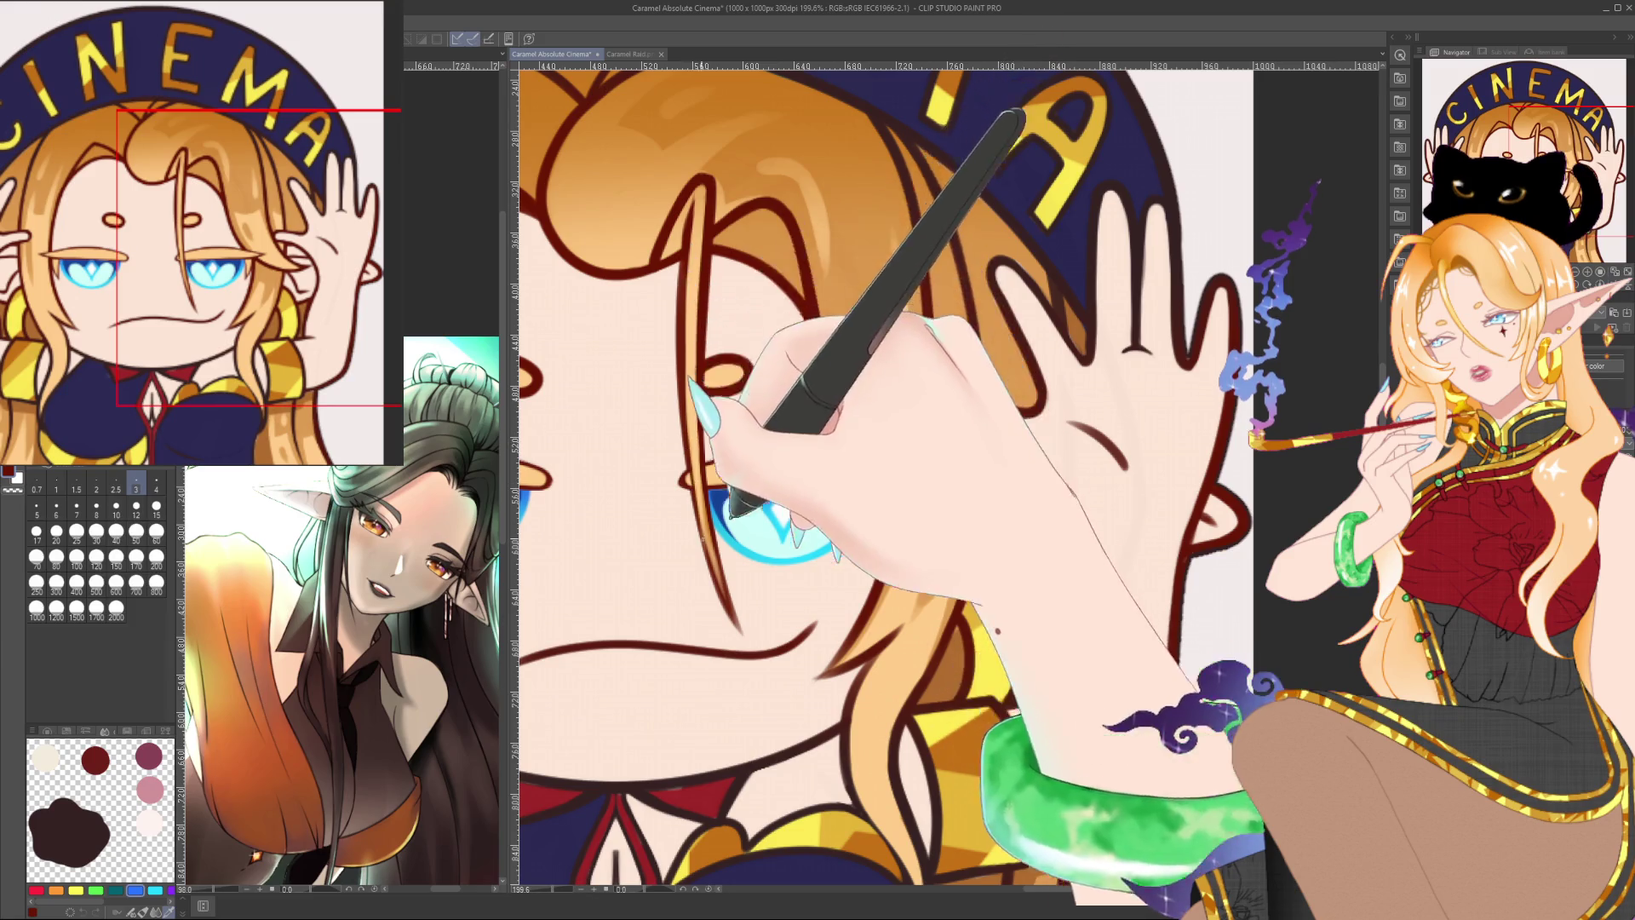
pyautogui.scroll(-5, 760, 549)
pyautogui.scroll(-3, 757, 545)
pyautogui.scroll(-3, 758, 541)
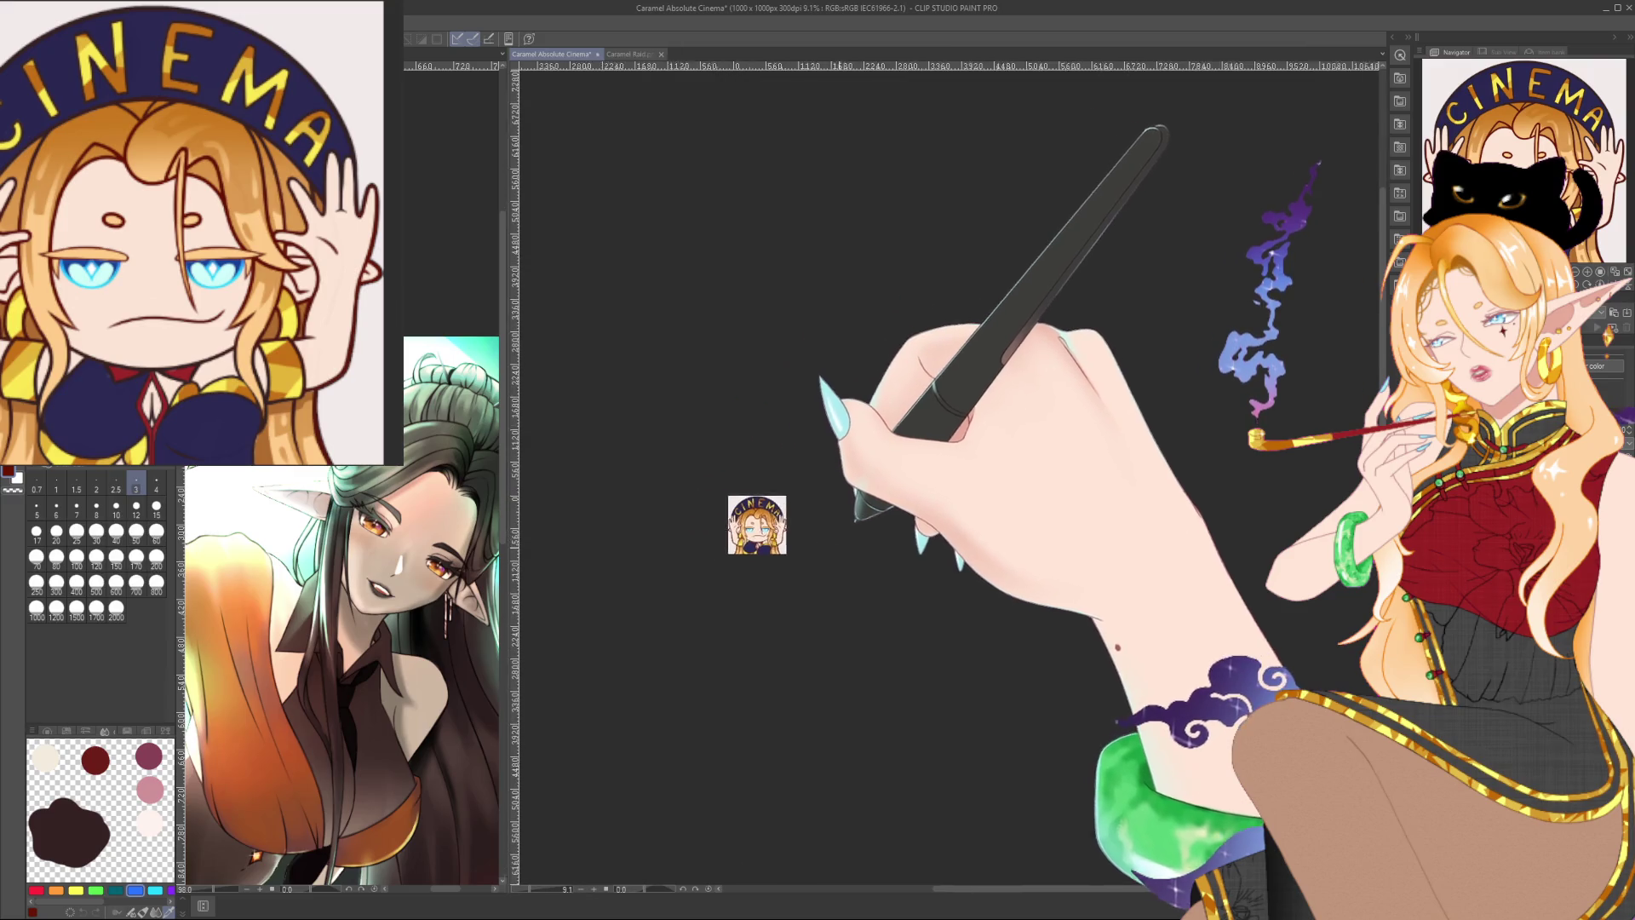
pyautogui.scroll(1, 747, 532)
pyautogui.scroll(2, 747, 532)
pyautogui.scroll(2, 747, 532)
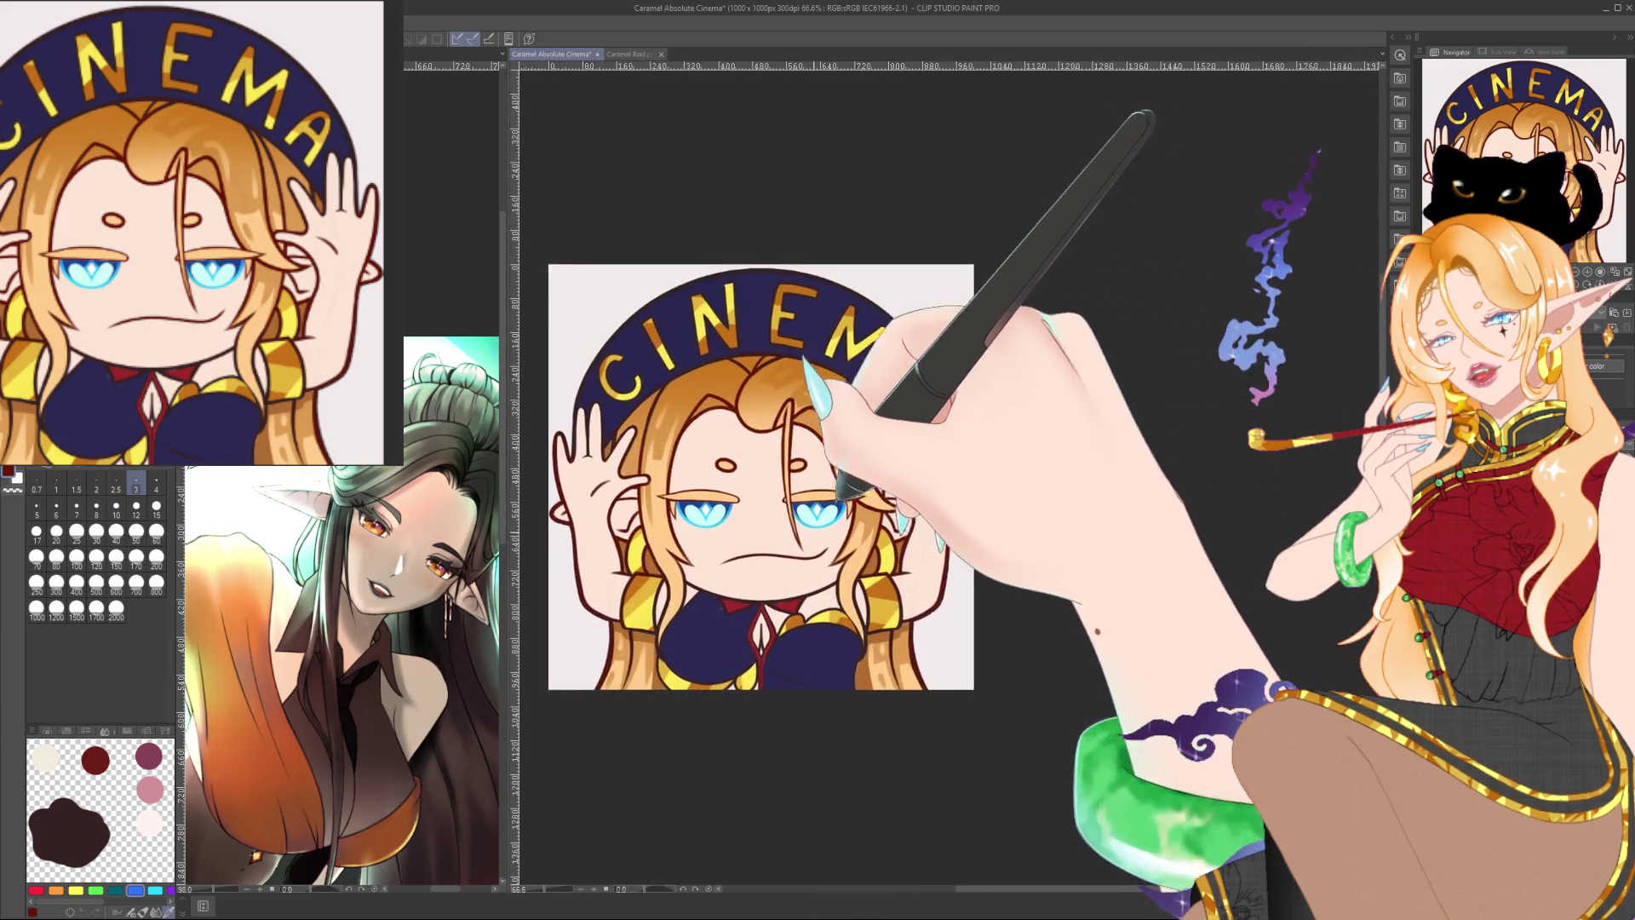
pyautogui.scroll(1, 843, 492)
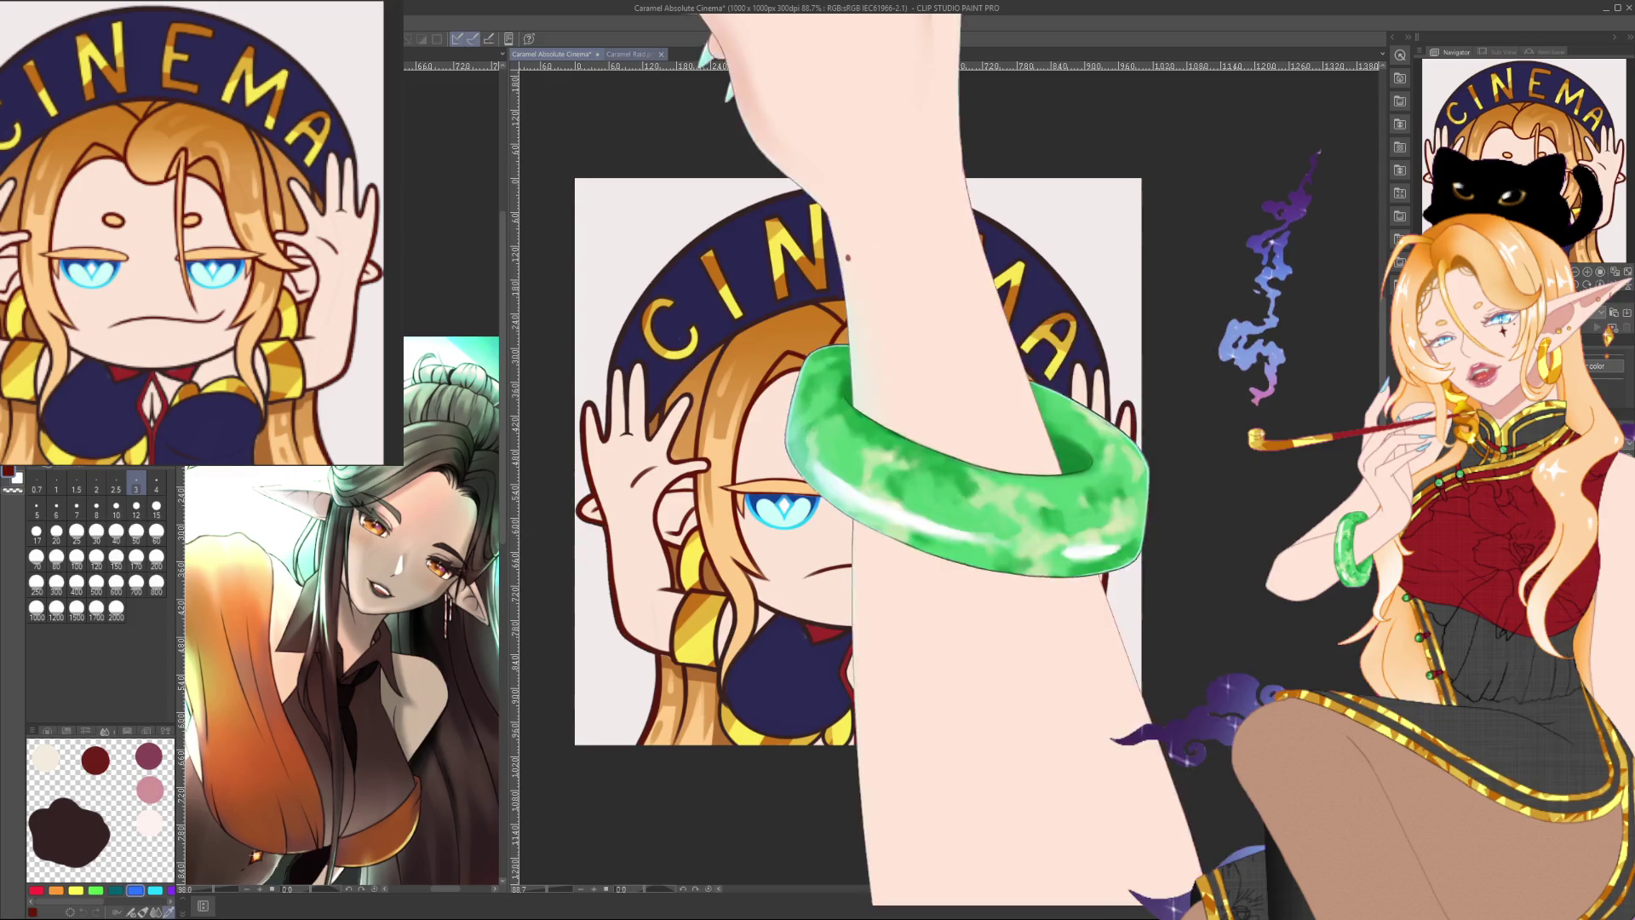
pyautogui.click(628, 54)
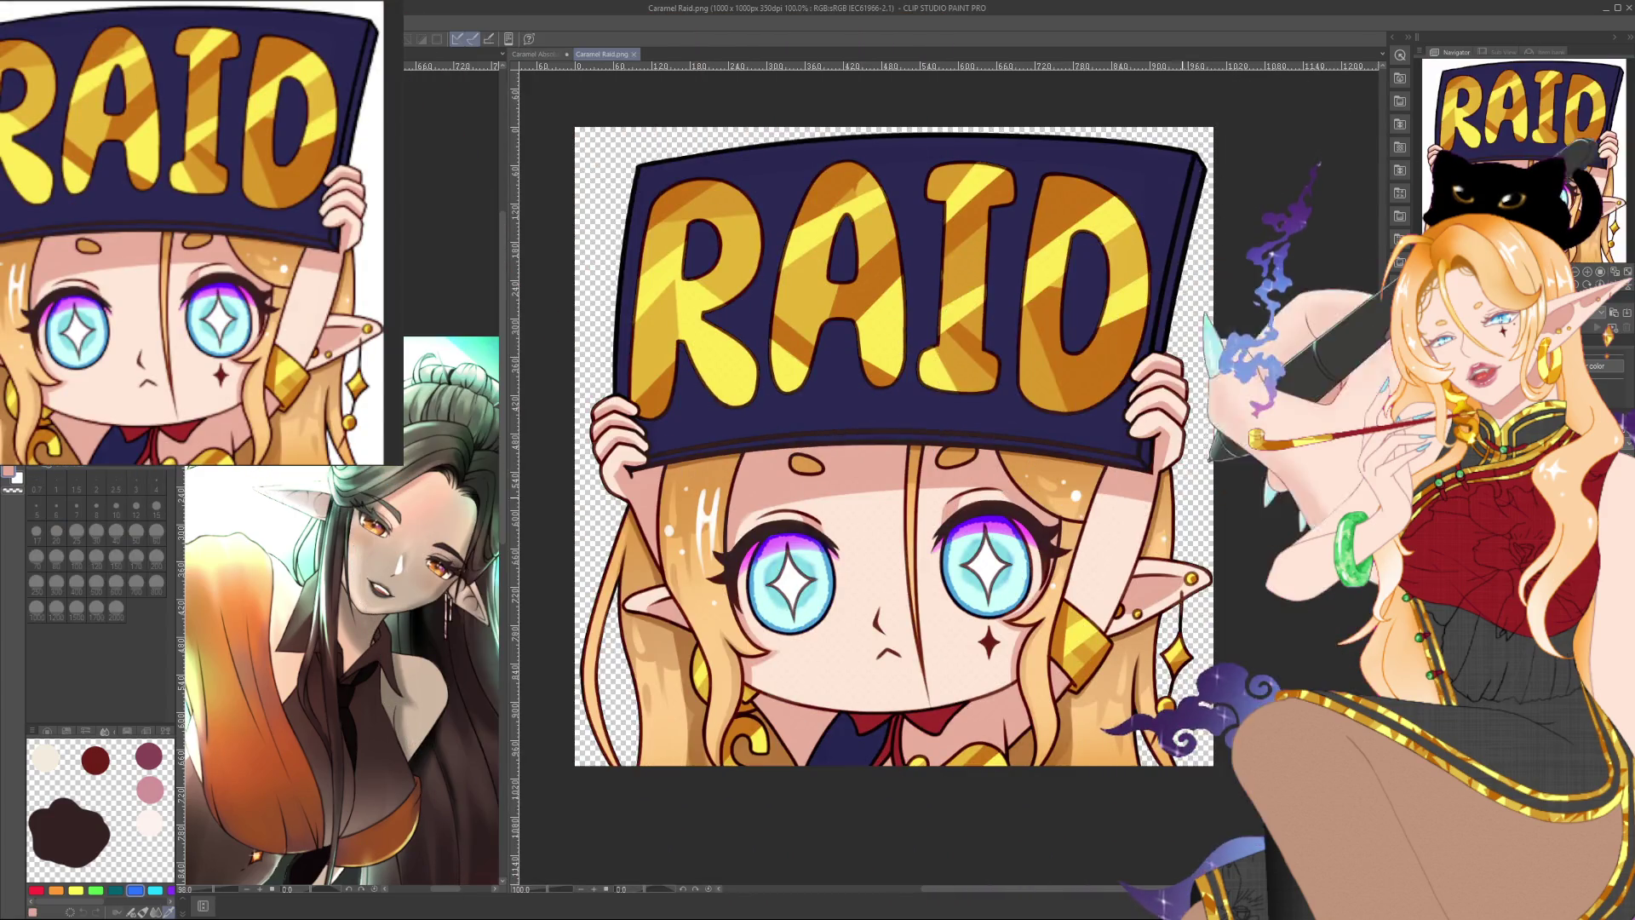
pyautogui.hotkey('ctrl', 'Tab')
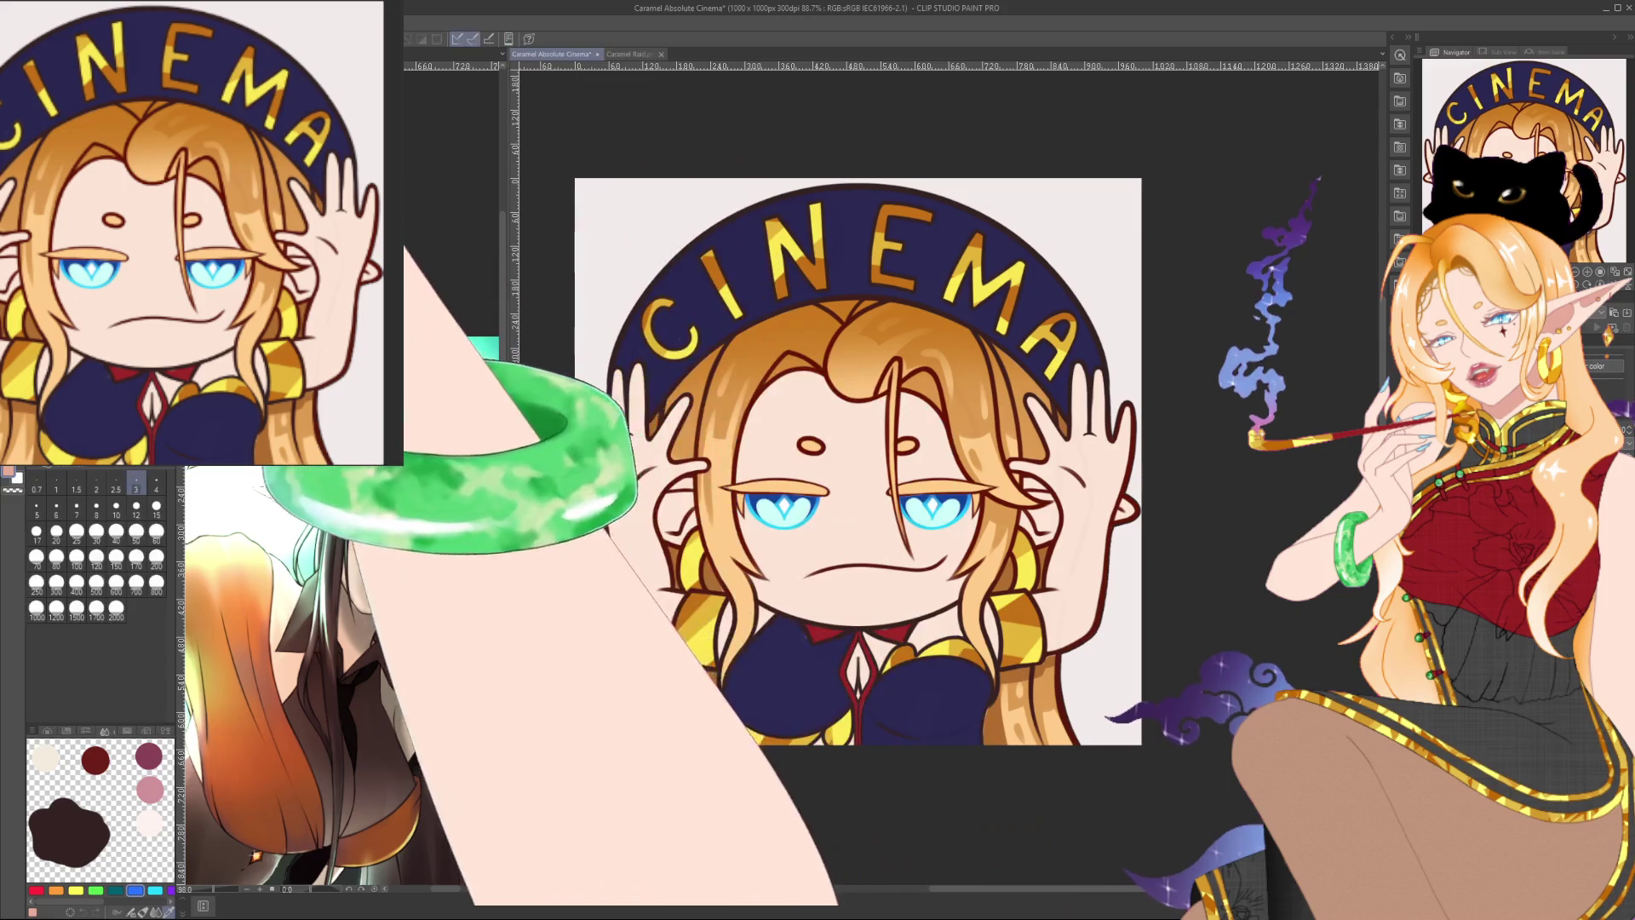
pyautogui.moveTo(974, 442); pyautogui.dragTo(954, 423)
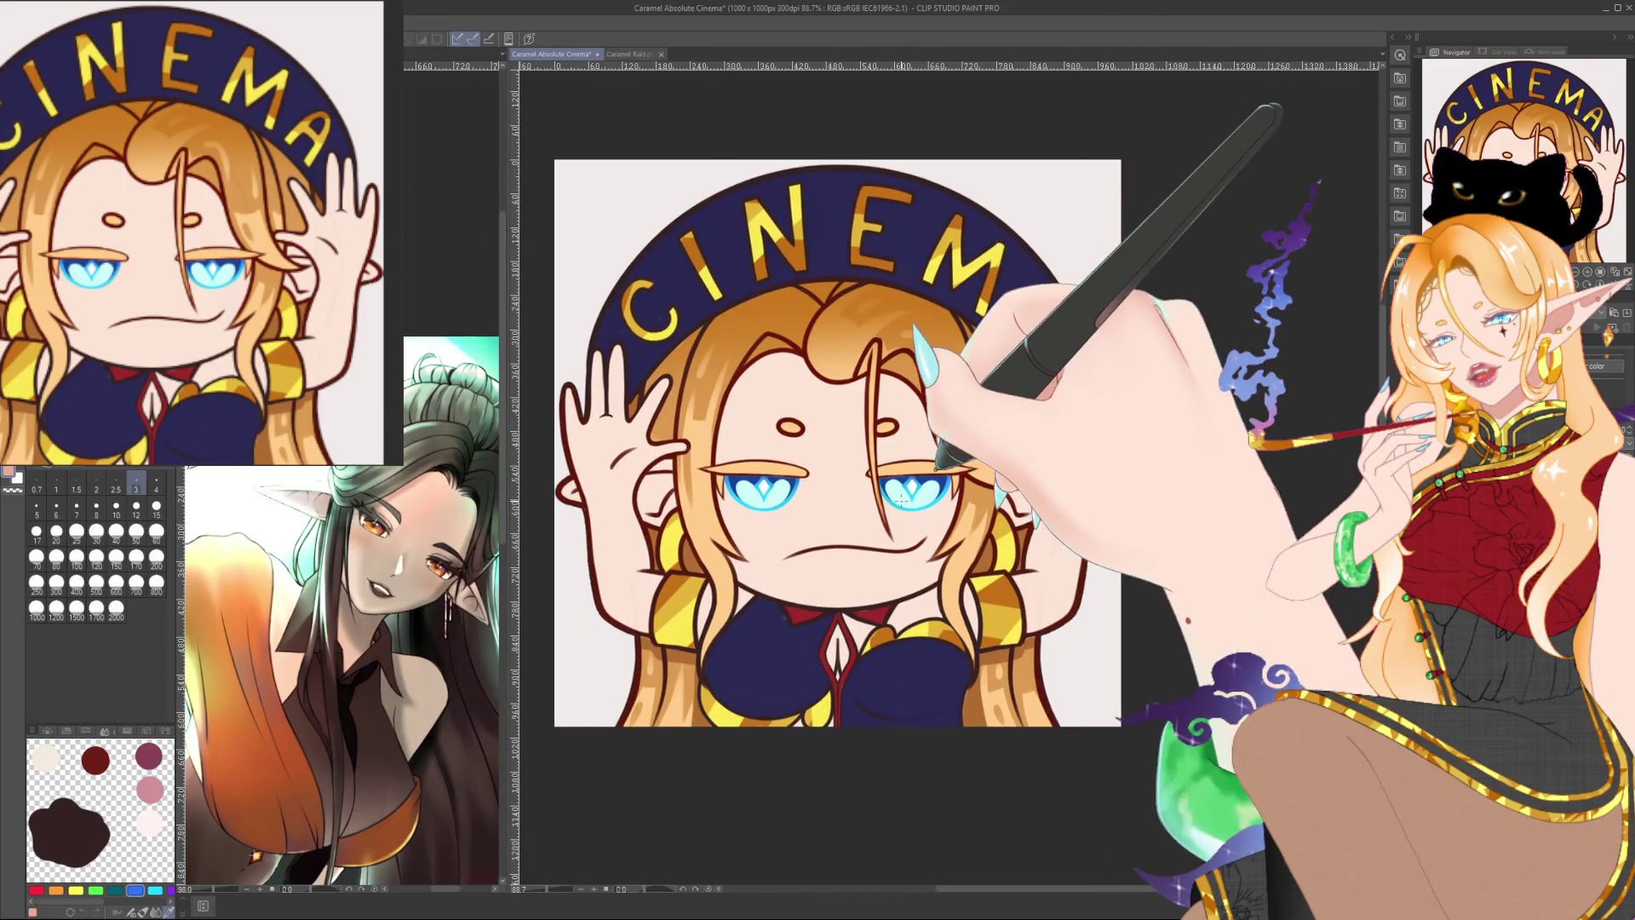
pyautogui.scroll(1, 956, 423)
pyautogui.scroll(1, 893, 558)
pyautogui.click(156, 482)
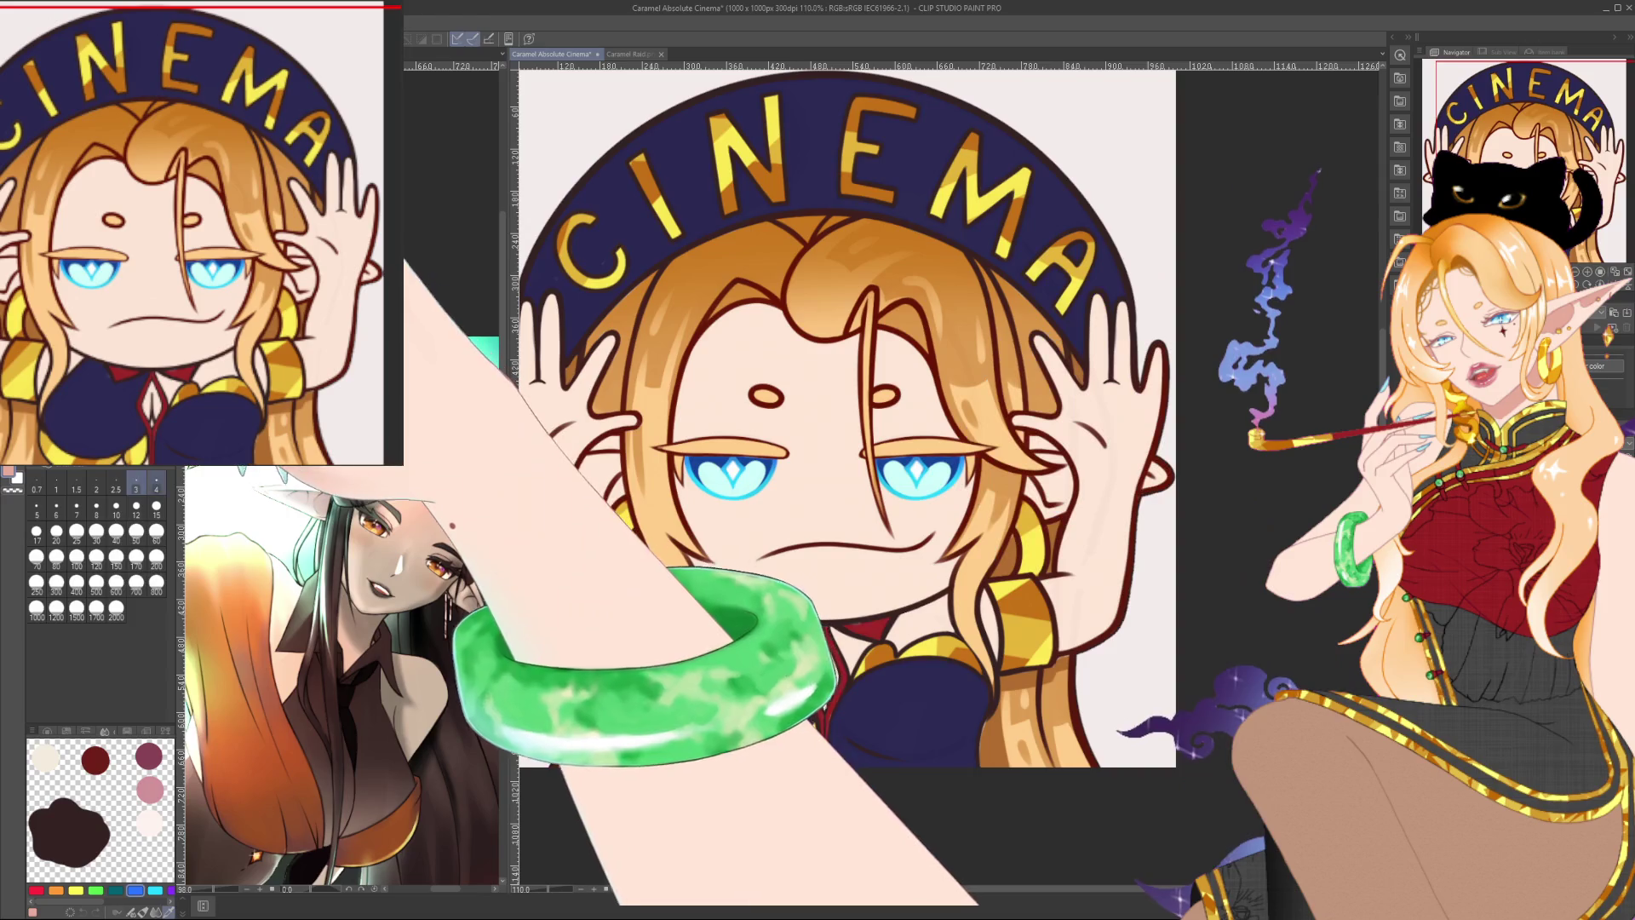
# Step: Switch to the larger brush size 12 in the brush size palette
pyautogui.moveTo(852, 655); pyautogui.dragTo(842, 621)
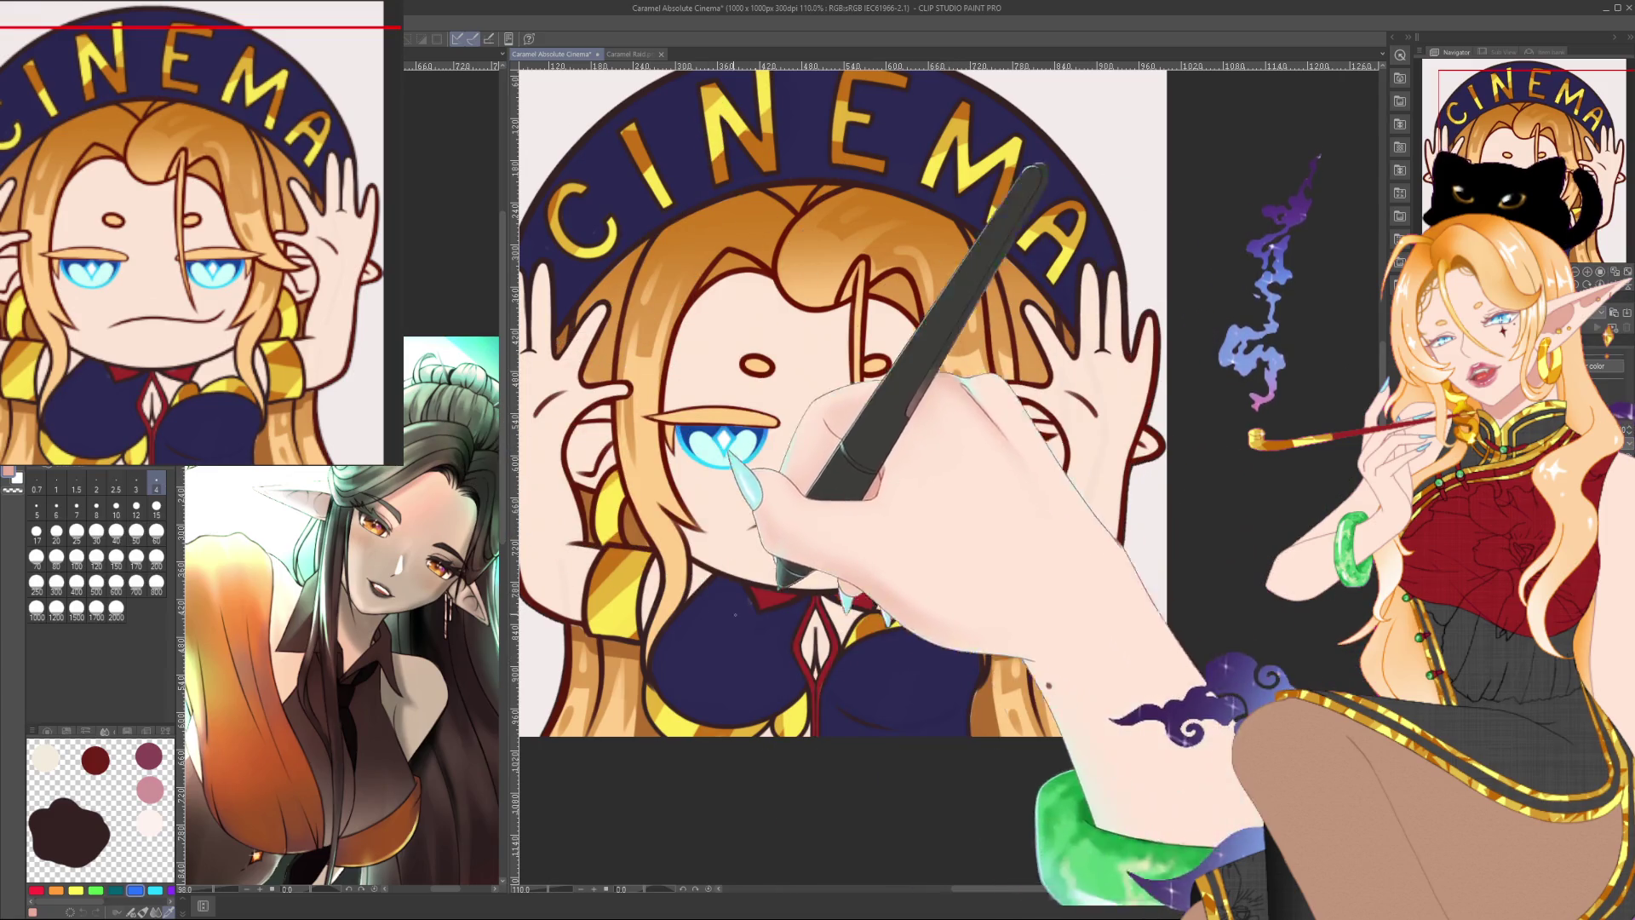
pyautogui.click(137, 509)
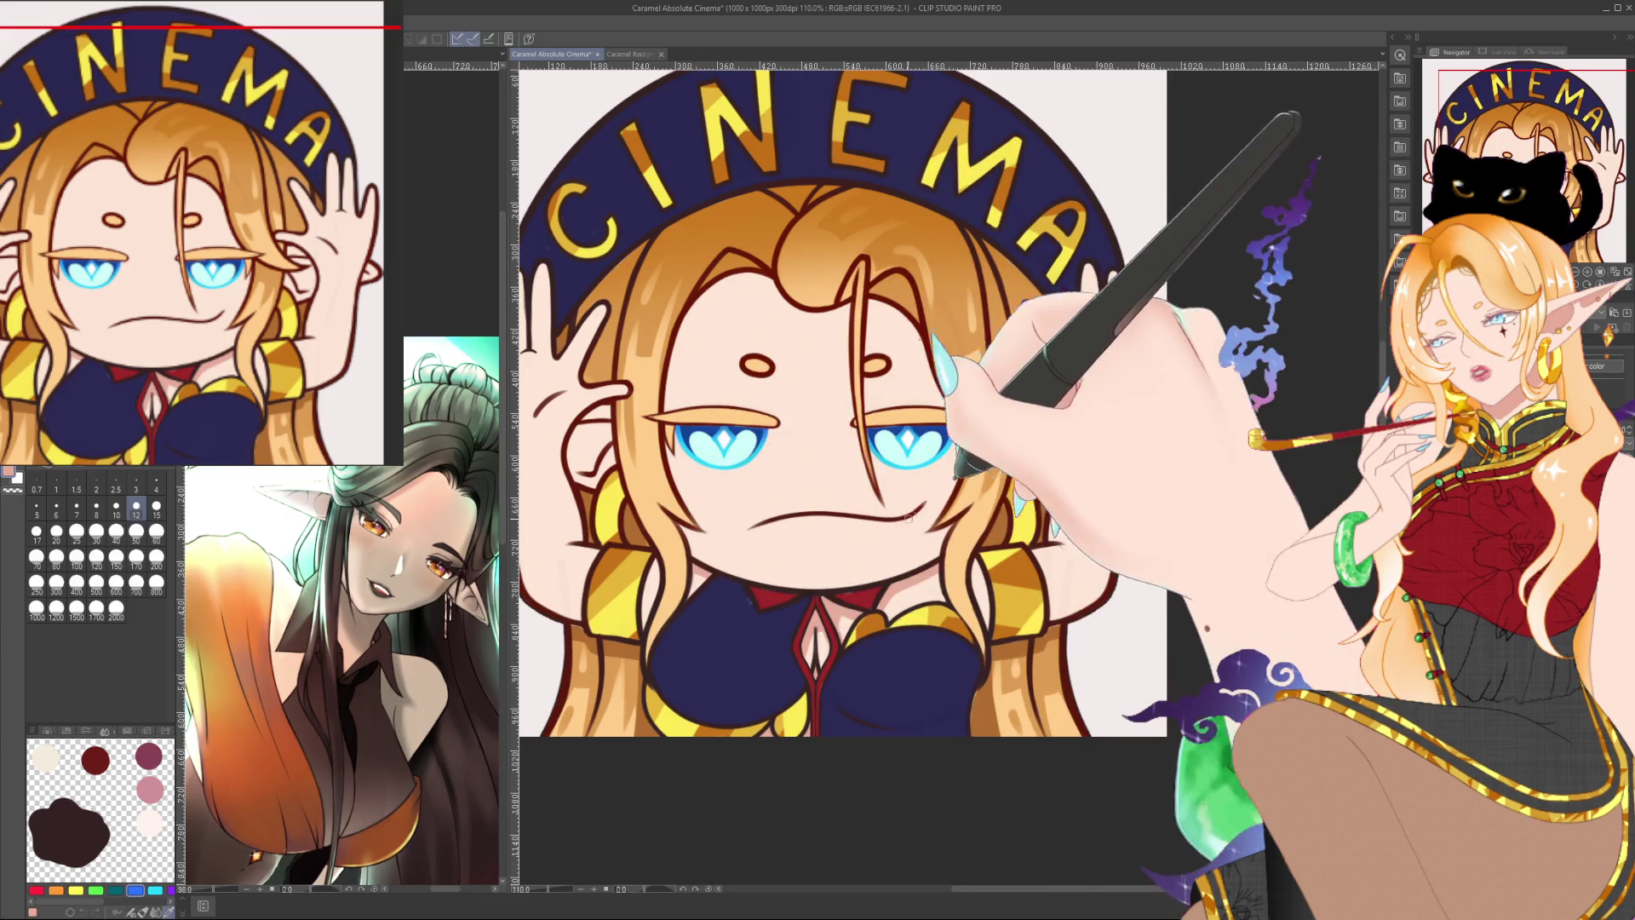
pyautogui.scroll(-4, 887, 517)
pyautogui.scroll(3, 877, 519)
pyautogui.scroll(1, 871, 519)
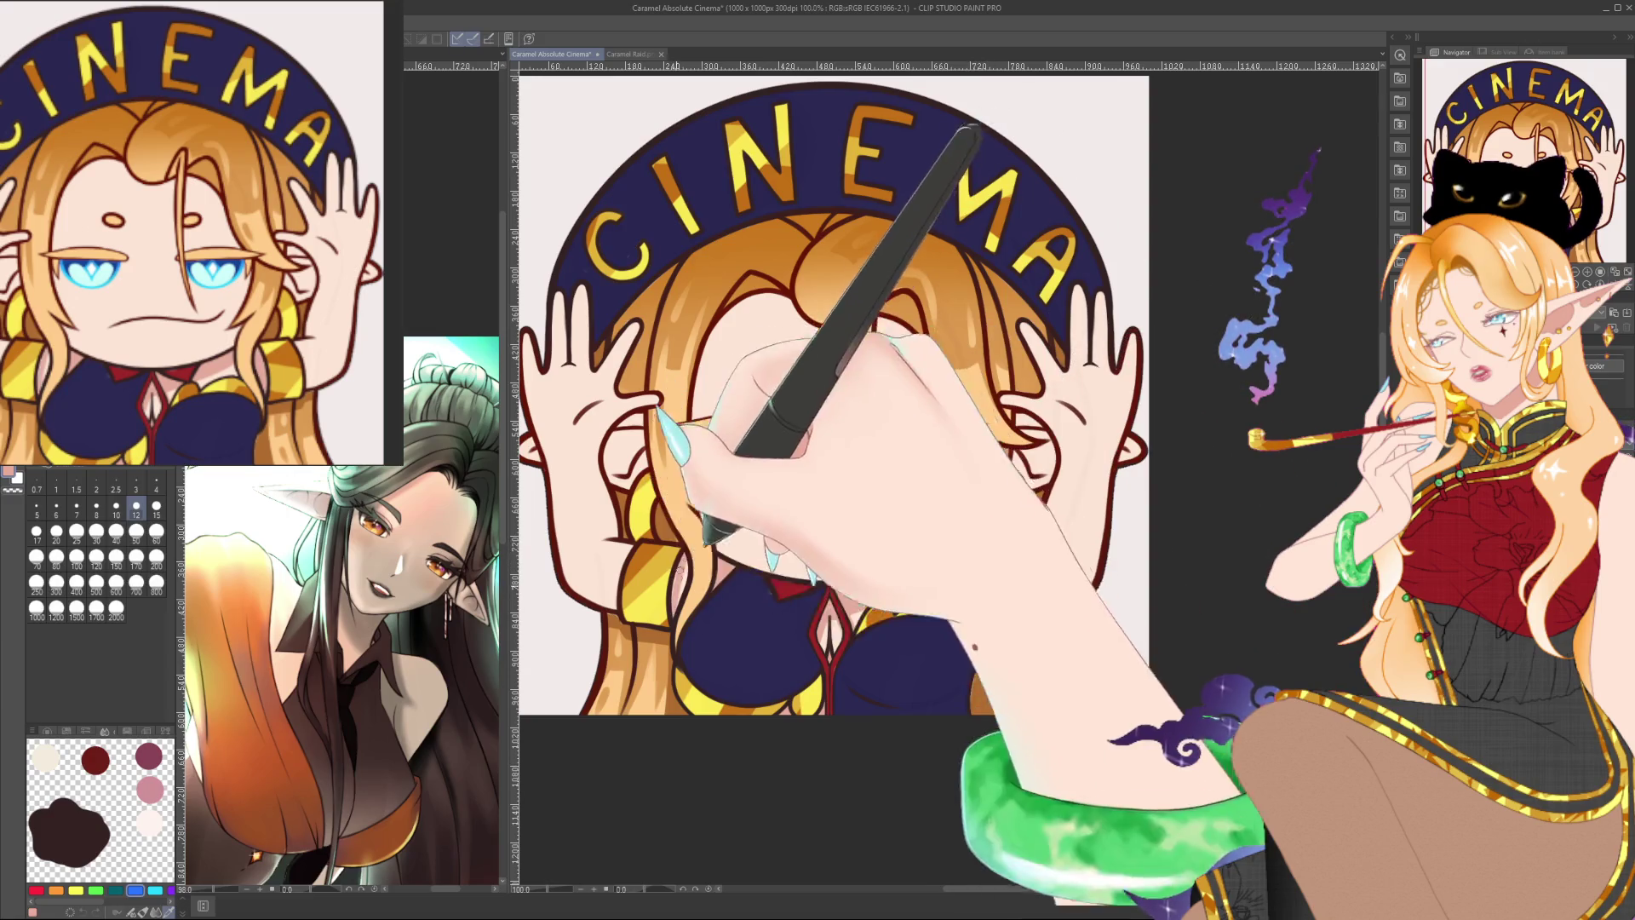
# Step: Zoom out to 16% for a thumbnail view, then back to about 146% on the face
pyautogui.scroll(-3, 714, 605)
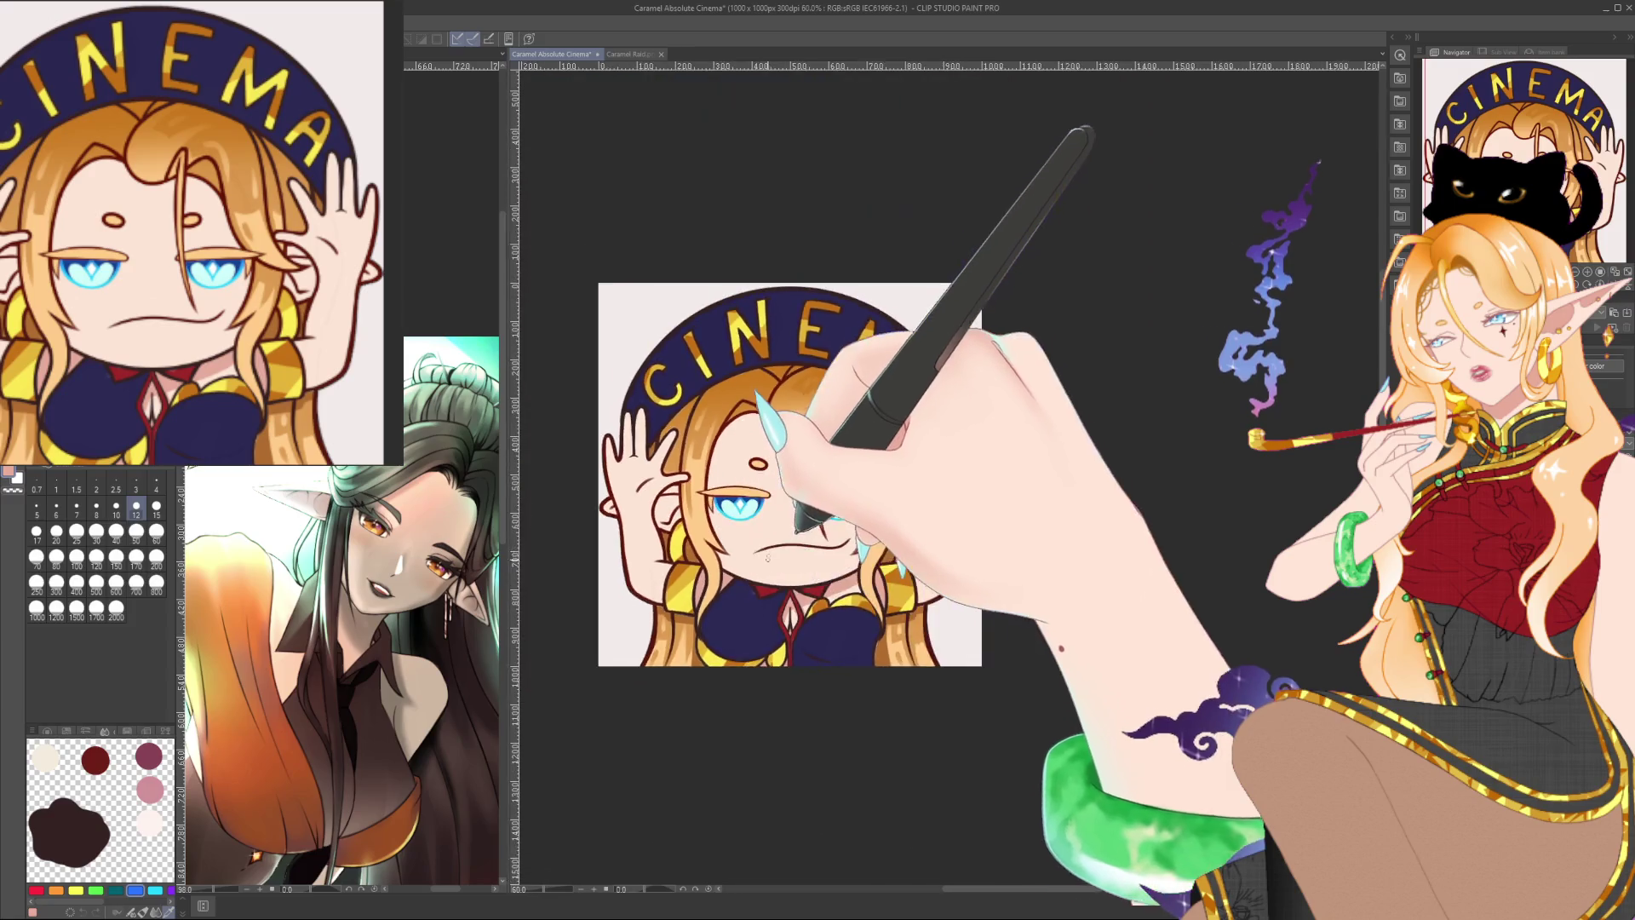
pyautogui.scroll(-2, 714, 604)
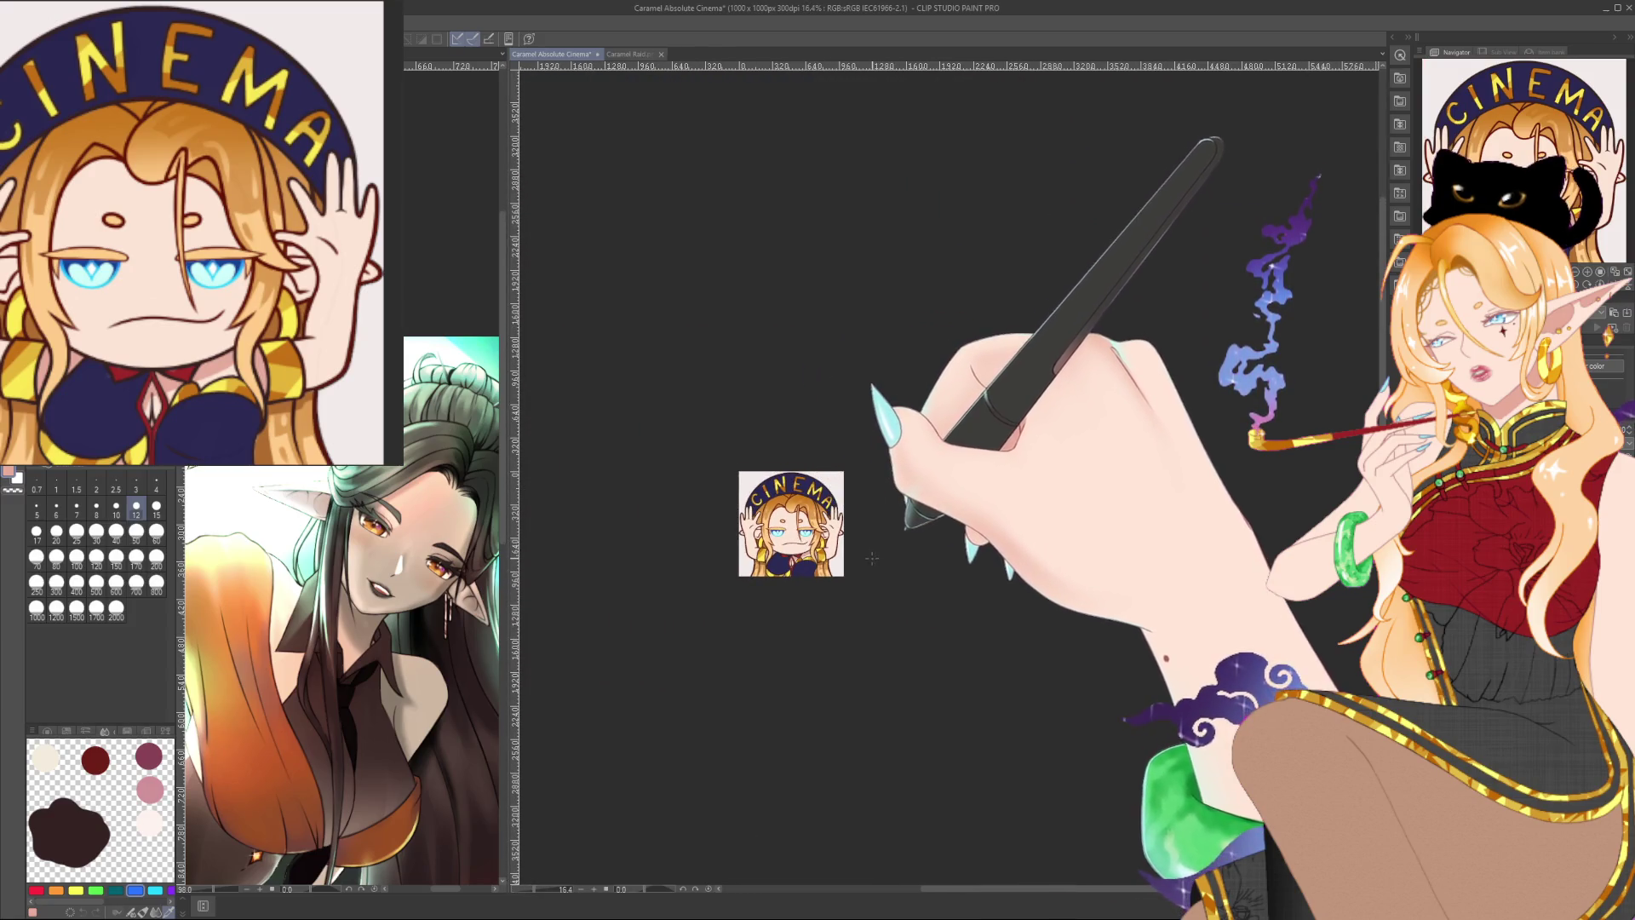
pyautogui.scroll(1, 775, 553)
pyautogui.scroll(2, 776, 553)
pyautogui.scroll(3, 776, 553)
pyautogui.scroll(1, 776, 553)
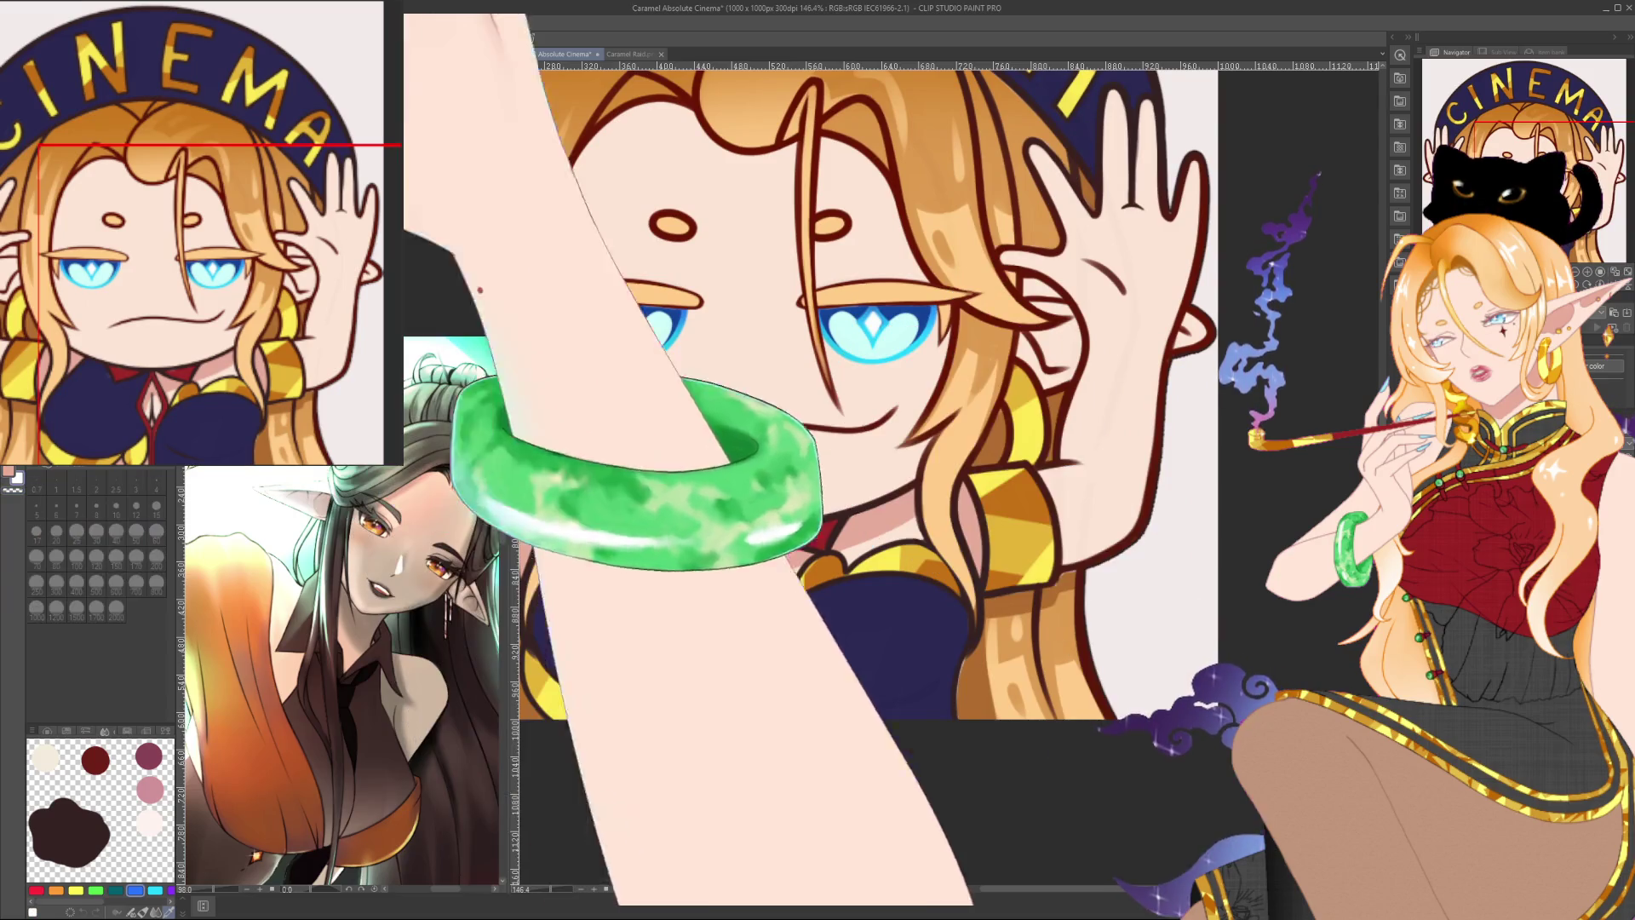
# Step: Pan and zoom to about 150% on the chibi's eyes
pyautogui.moveTo(804, 545); pyautogui.dragTo(852, 549)
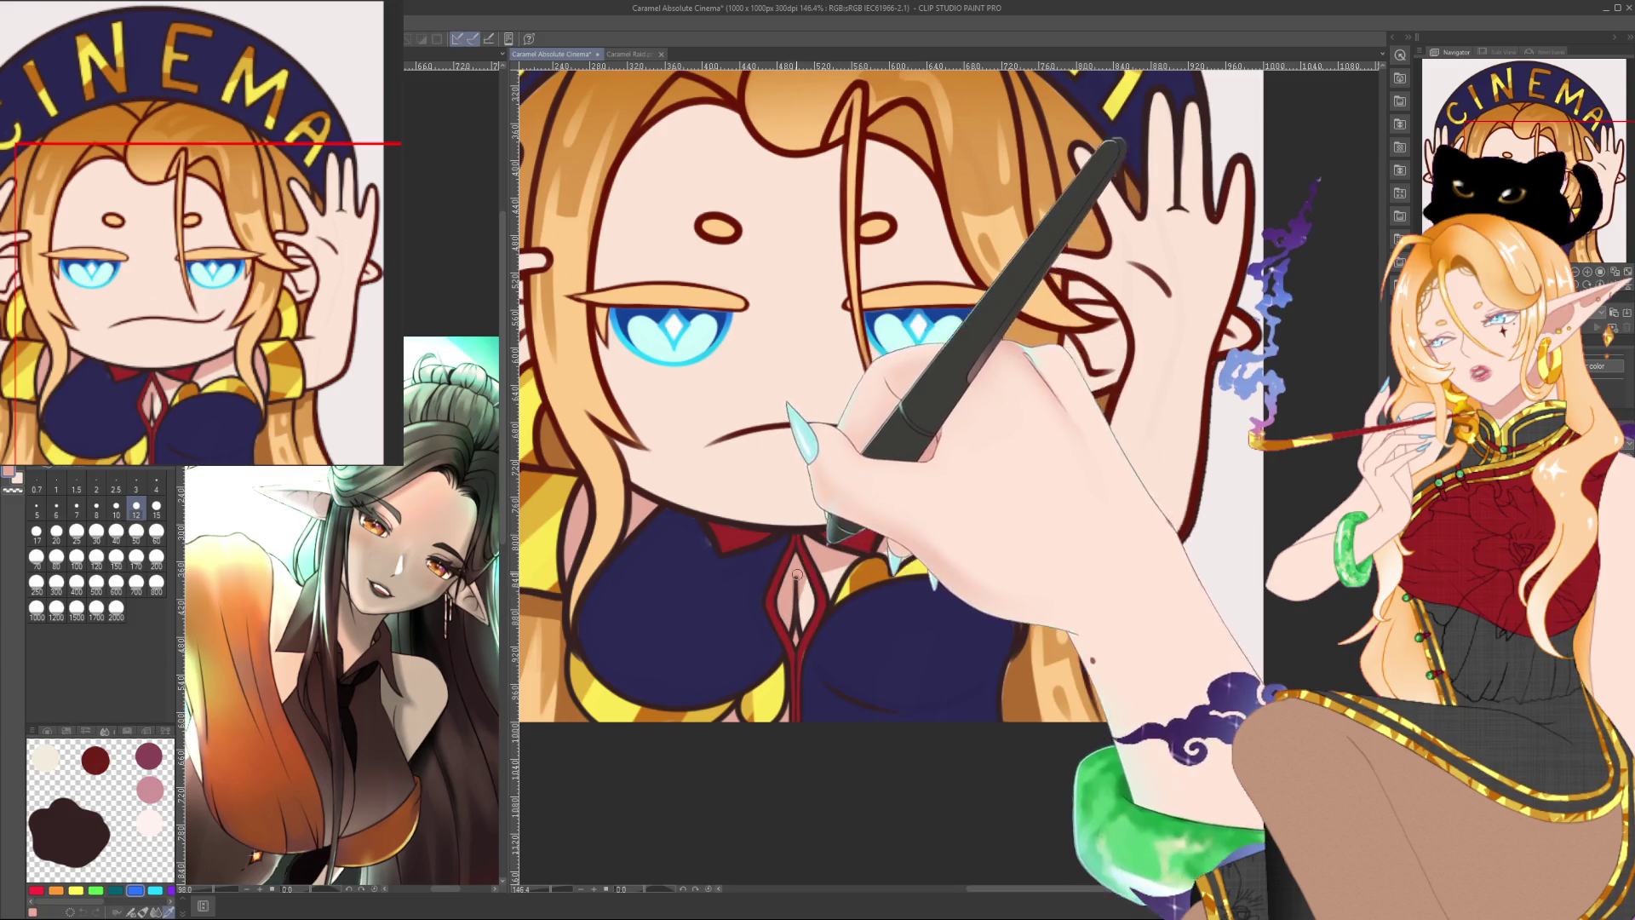
pyautogui.scroll(-1, 880, 442)
pyautogui.scroll(-1, 880, 443)
pyautogui.scroll(-2, 880, 443)
pyautogui.scroll(-1, 881, 443)
pyautogui.scroll(2, 880, 443)
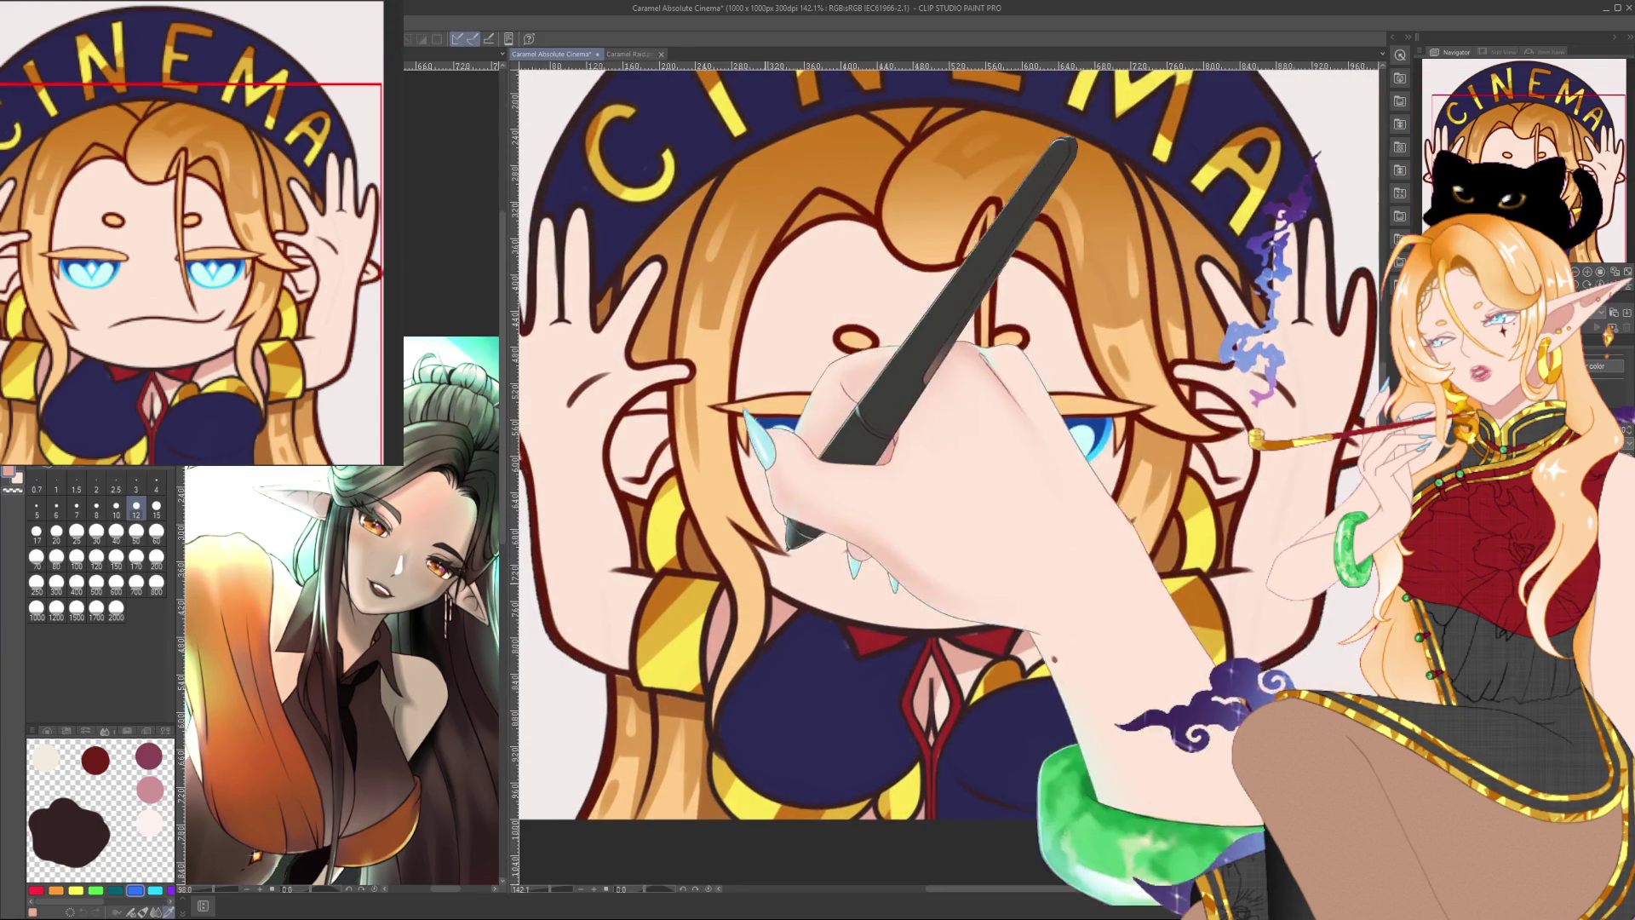
pyautogui.scroll(1, 634, 351)
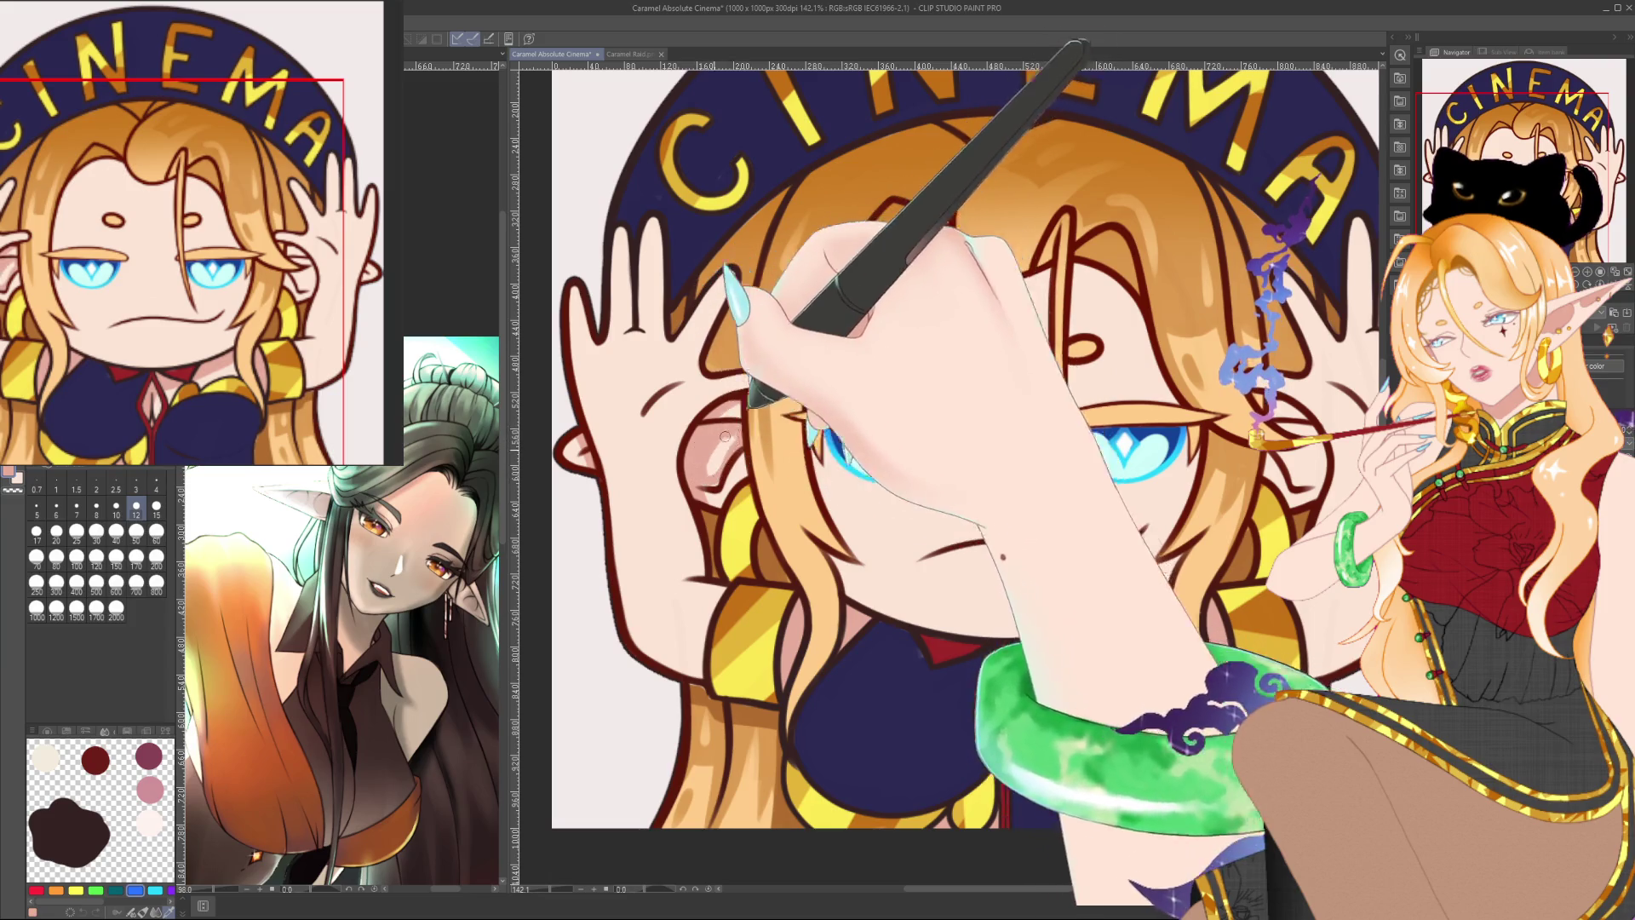
pyautogui.hscroll(5, 852, 408)
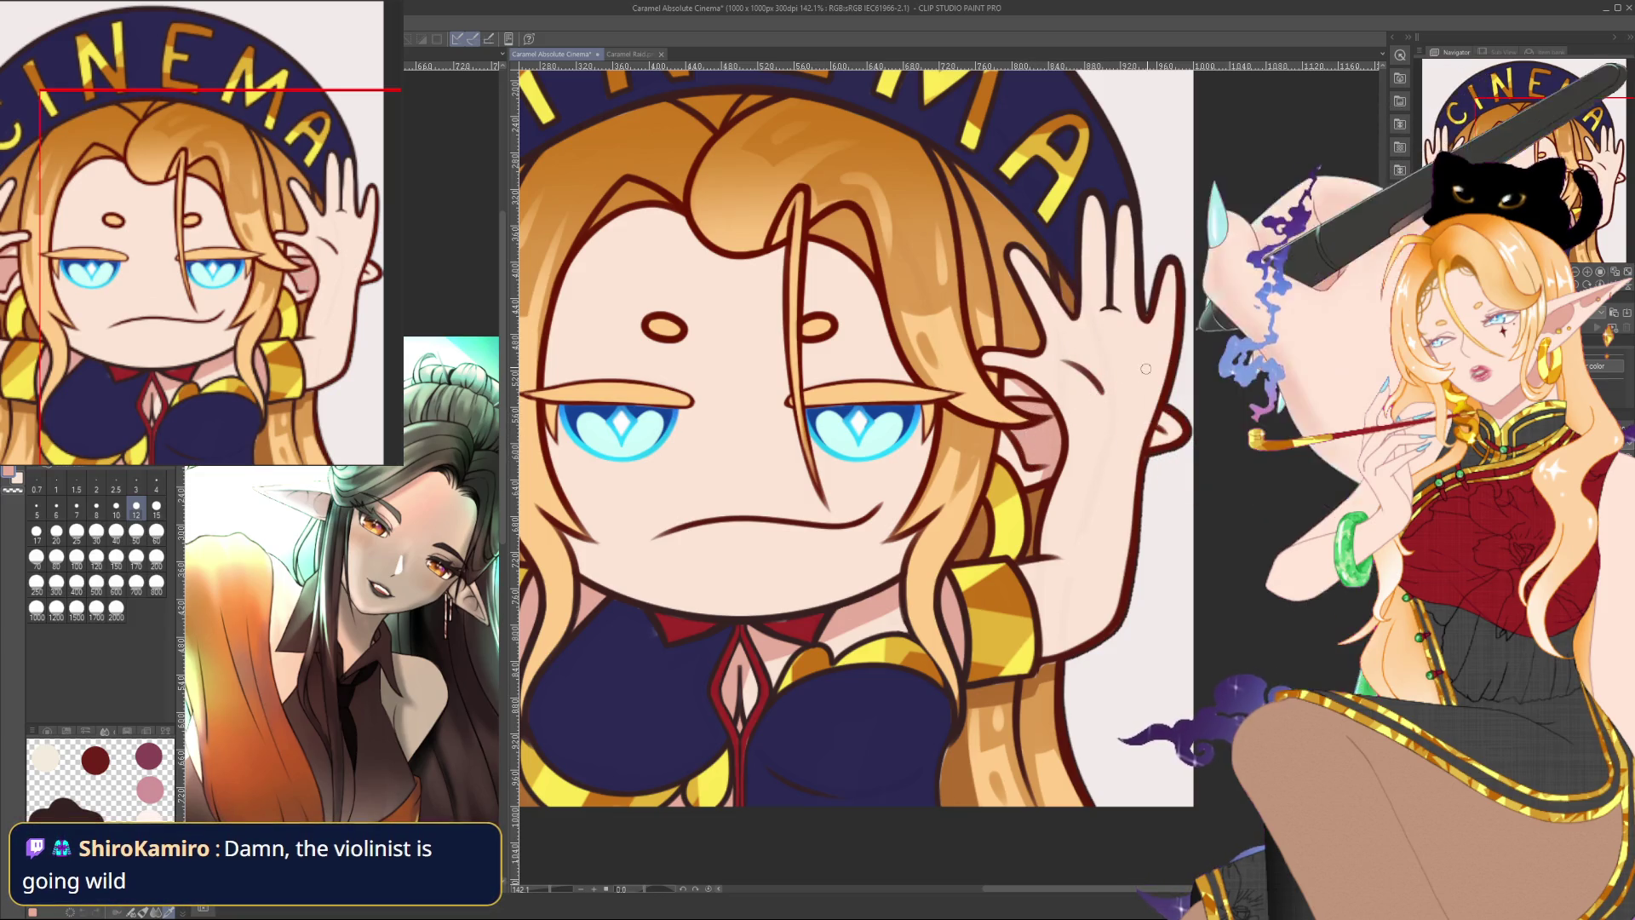
# Step: Pan to frame the whole face with the top of the hair and fringe
pyautogui.moveTo(1170, 411); pyautogui.dragTo(1295, 352)
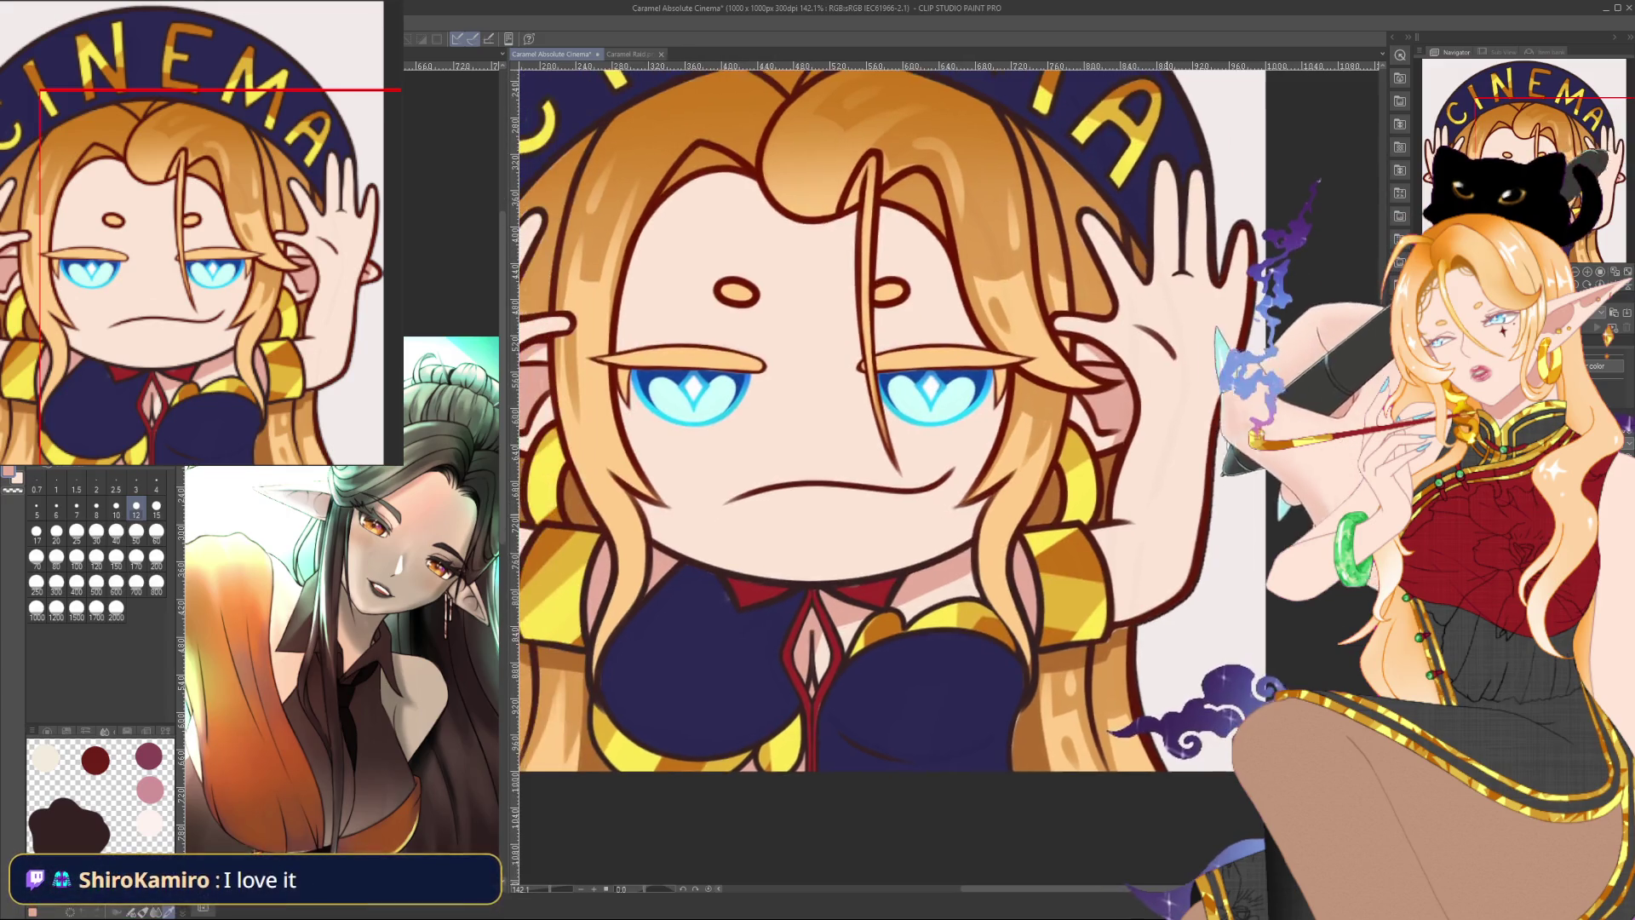
pyautogui.scroll(-1, 1248, 442)
pyautogui.scroll(-1, 1235, 440)
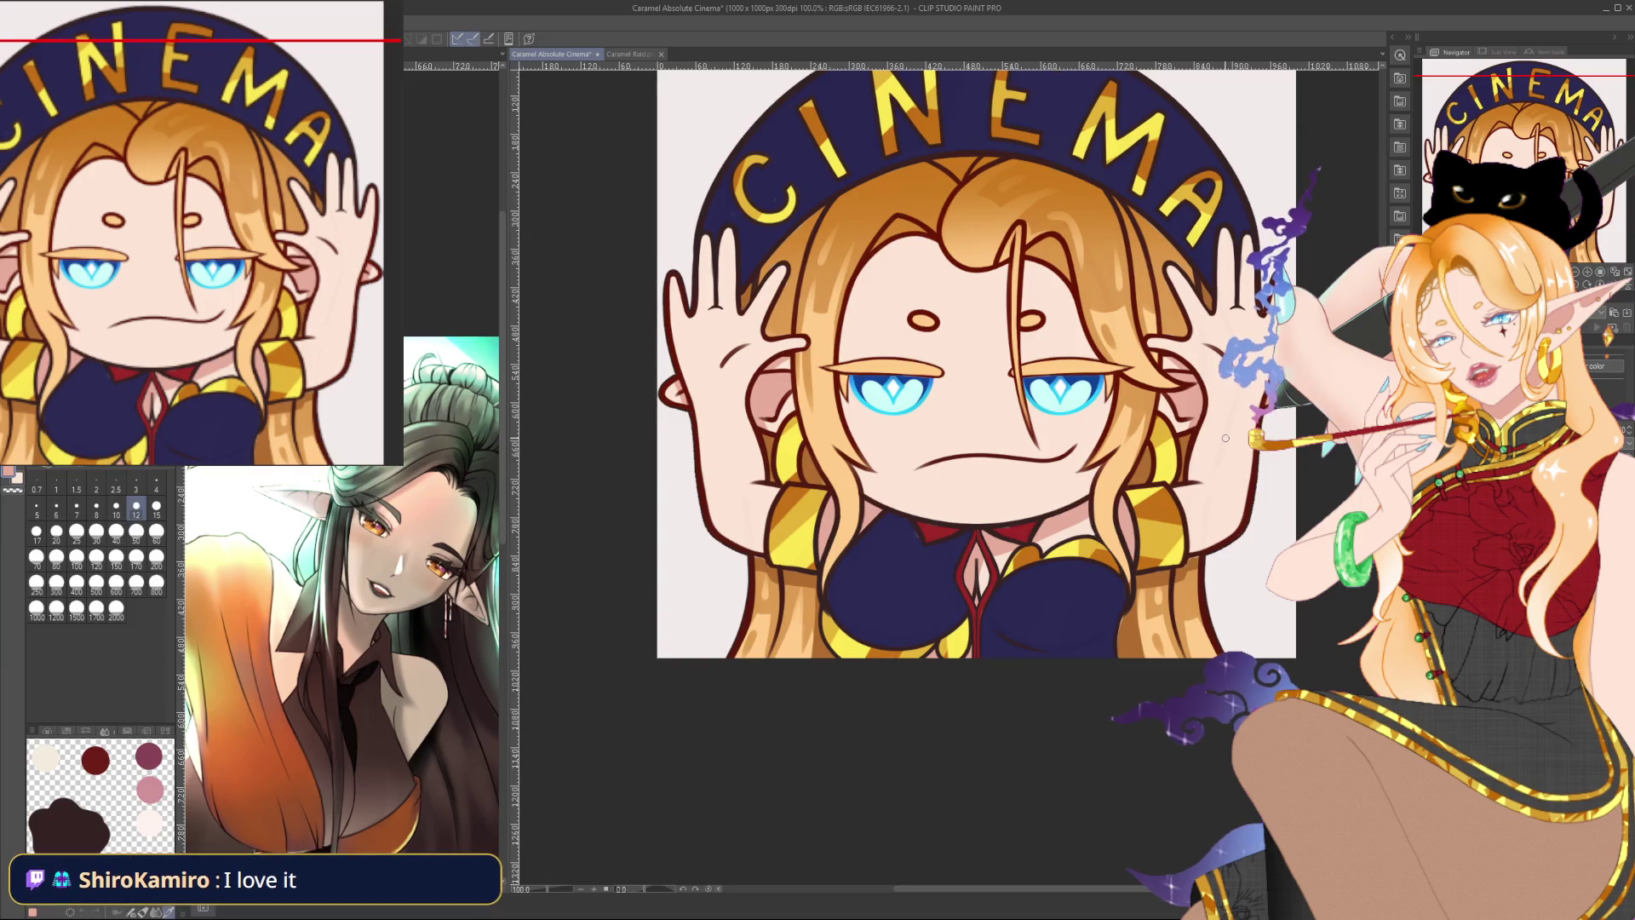
pyautogui.moveTo(1121, 448); pyautogui.dragTo(1074, 434)
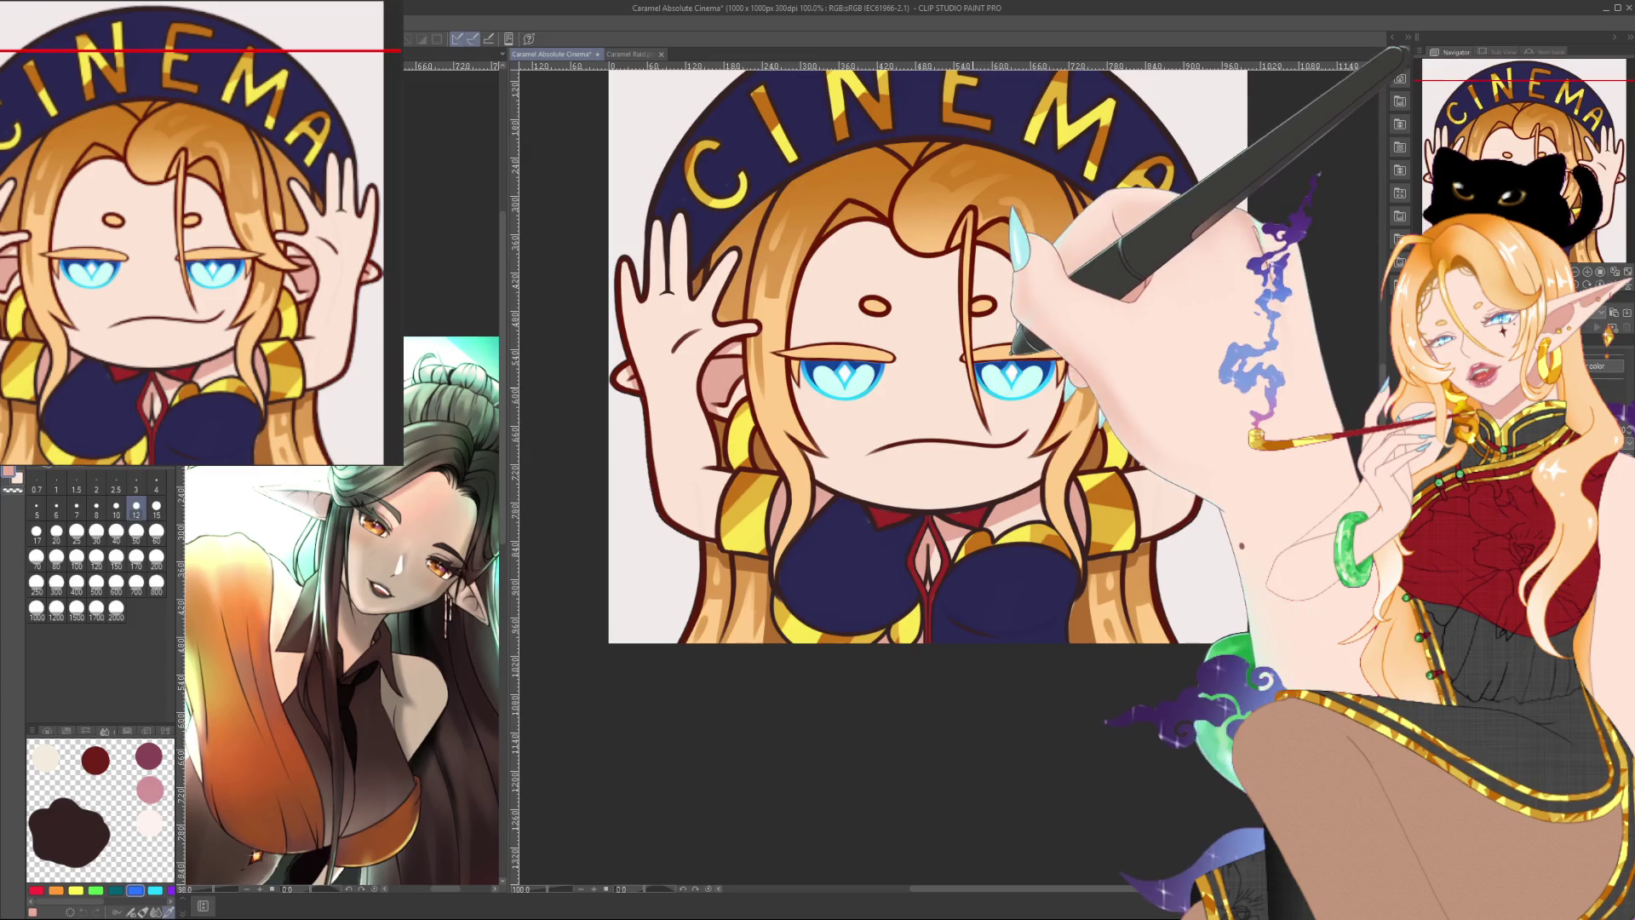
pyautogui.moveTo(976, 384); pyautogui.dragTo(880, 331)
pyautogui.scroll(2, 877, 331)
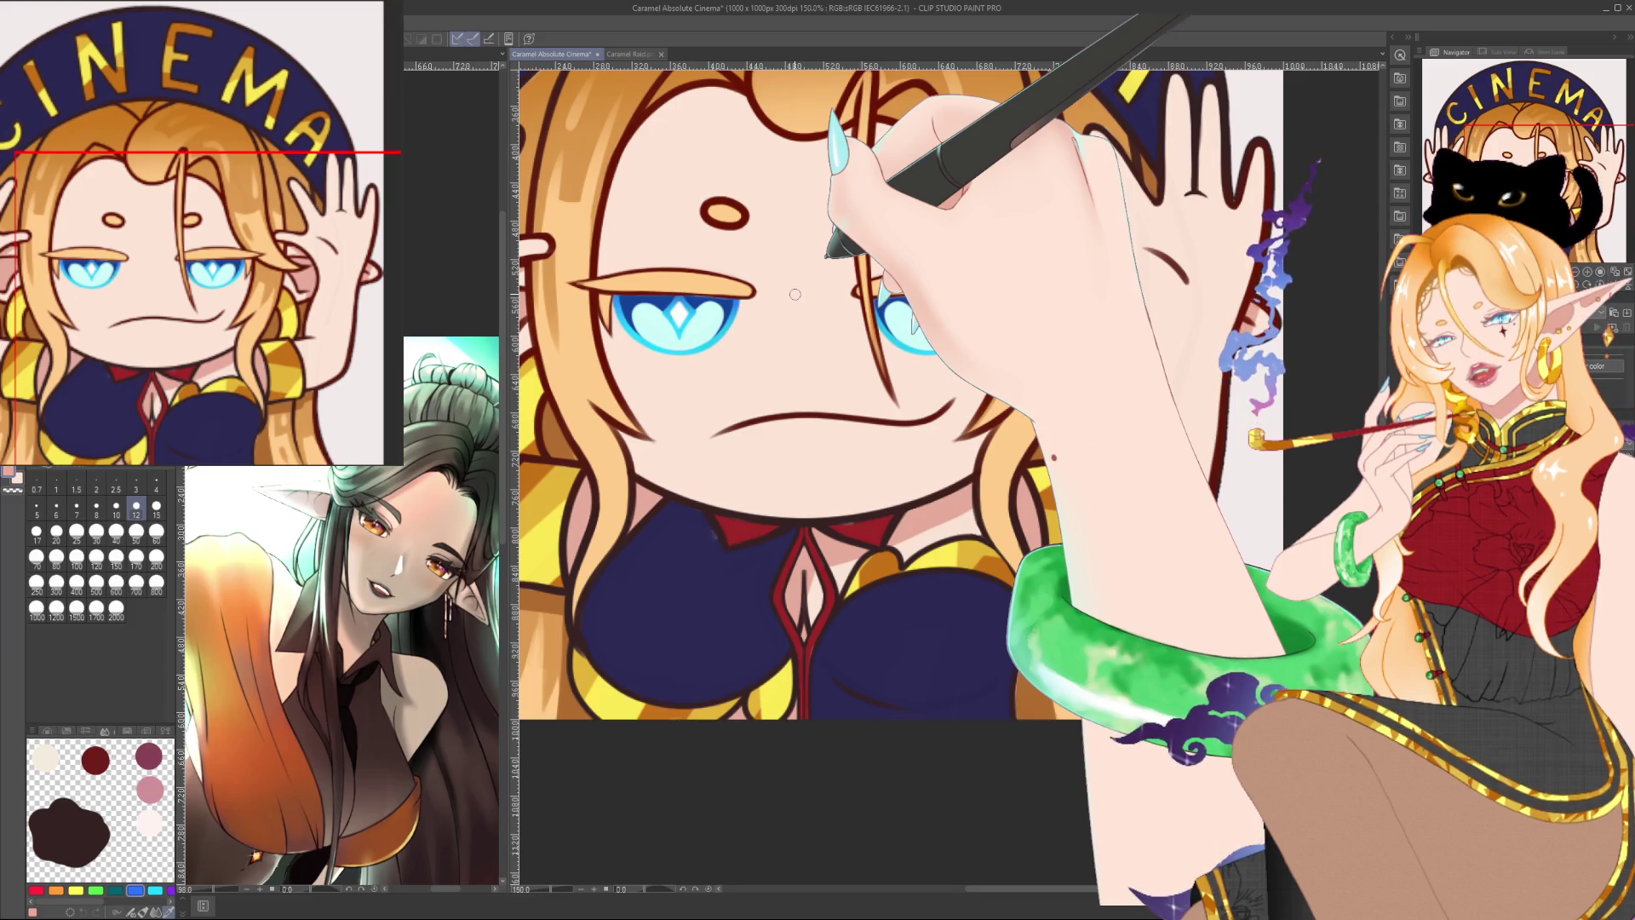
pyautogui.moveTo(794, 293); pyautogui.dragTo(804, 358)
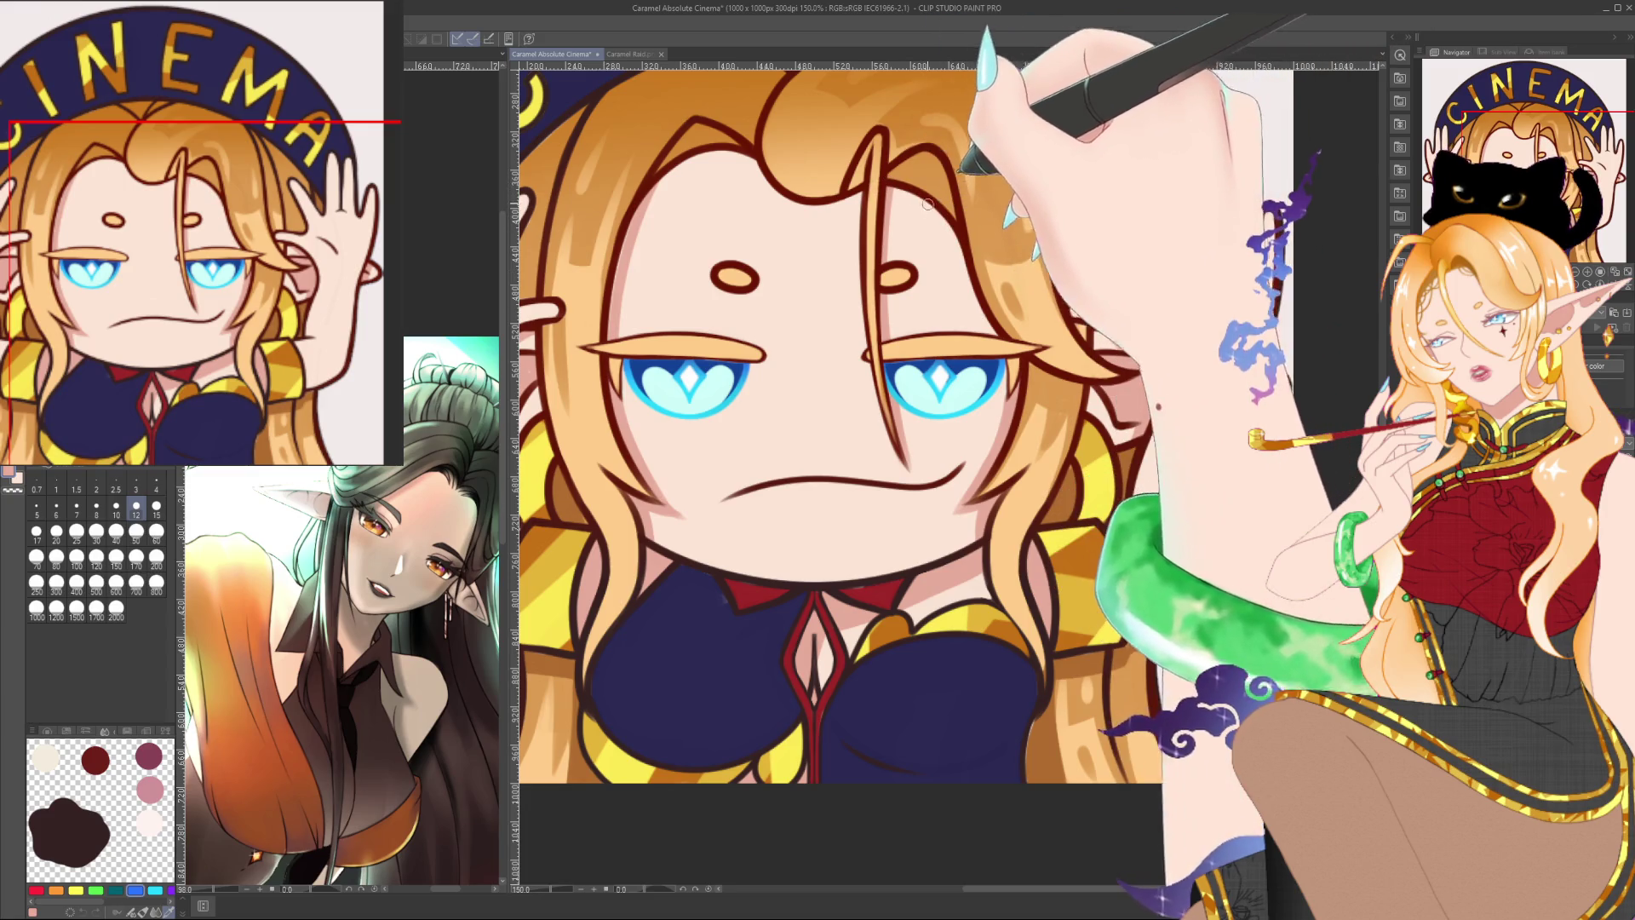
pyautogui.scroll(-5, 1037, 139)
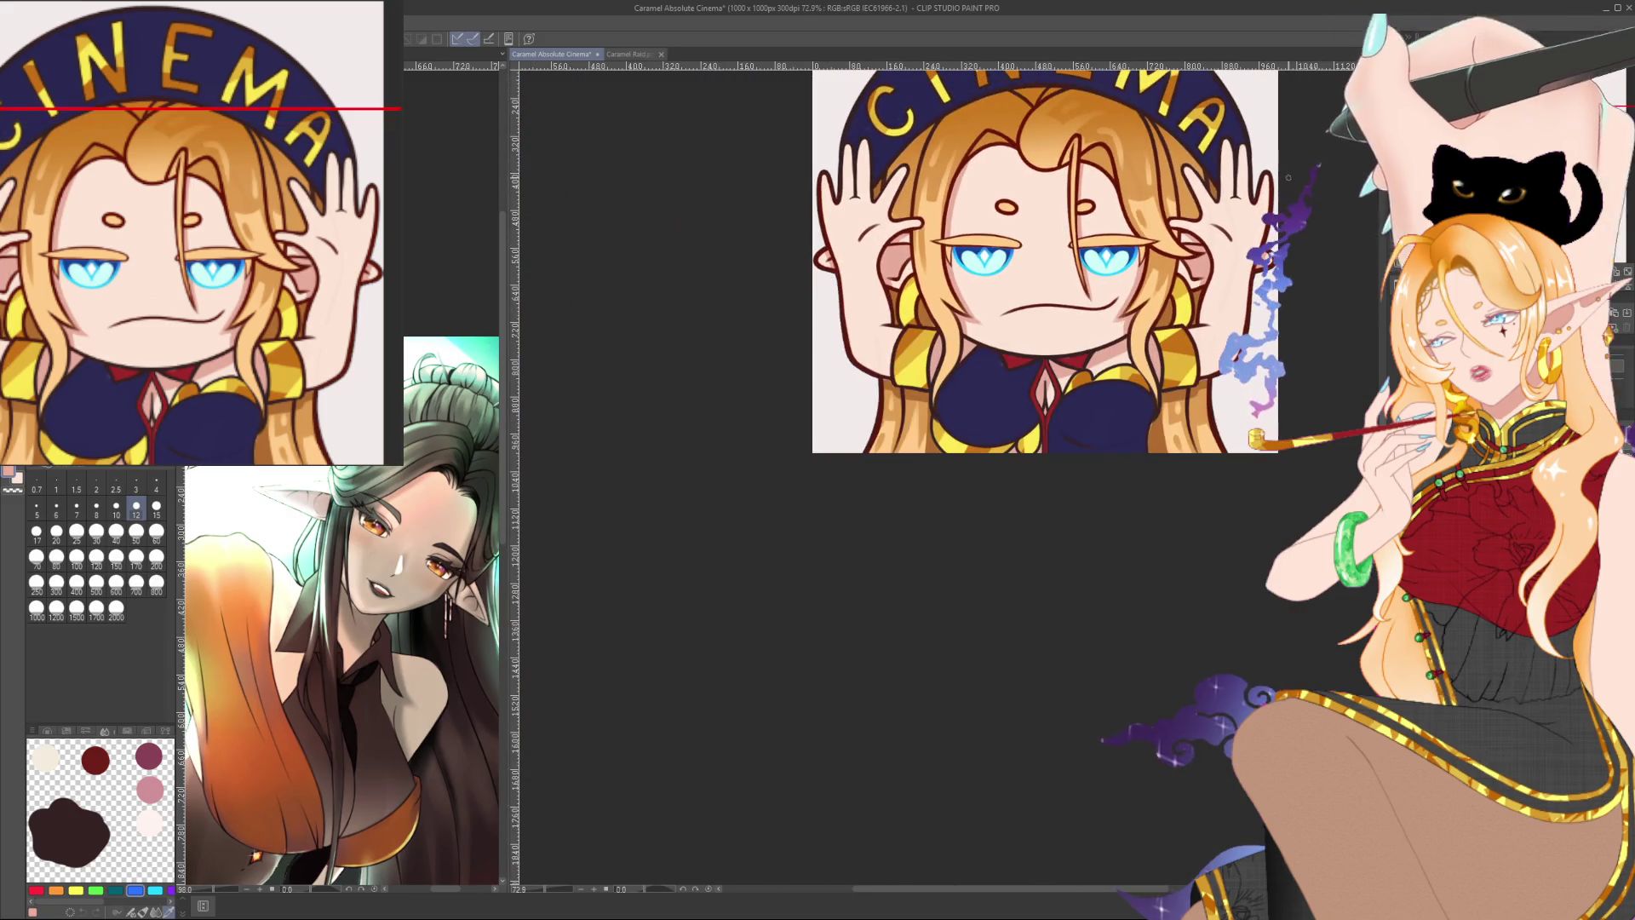
# Step: Zoom between about 20% and 133% to check how the emote reads
pyautogui.scroll(1, 1086, 307)
pyautogui.scroll(1, 1086, 307)
pyautogui.scroll(1, 1085, 307)
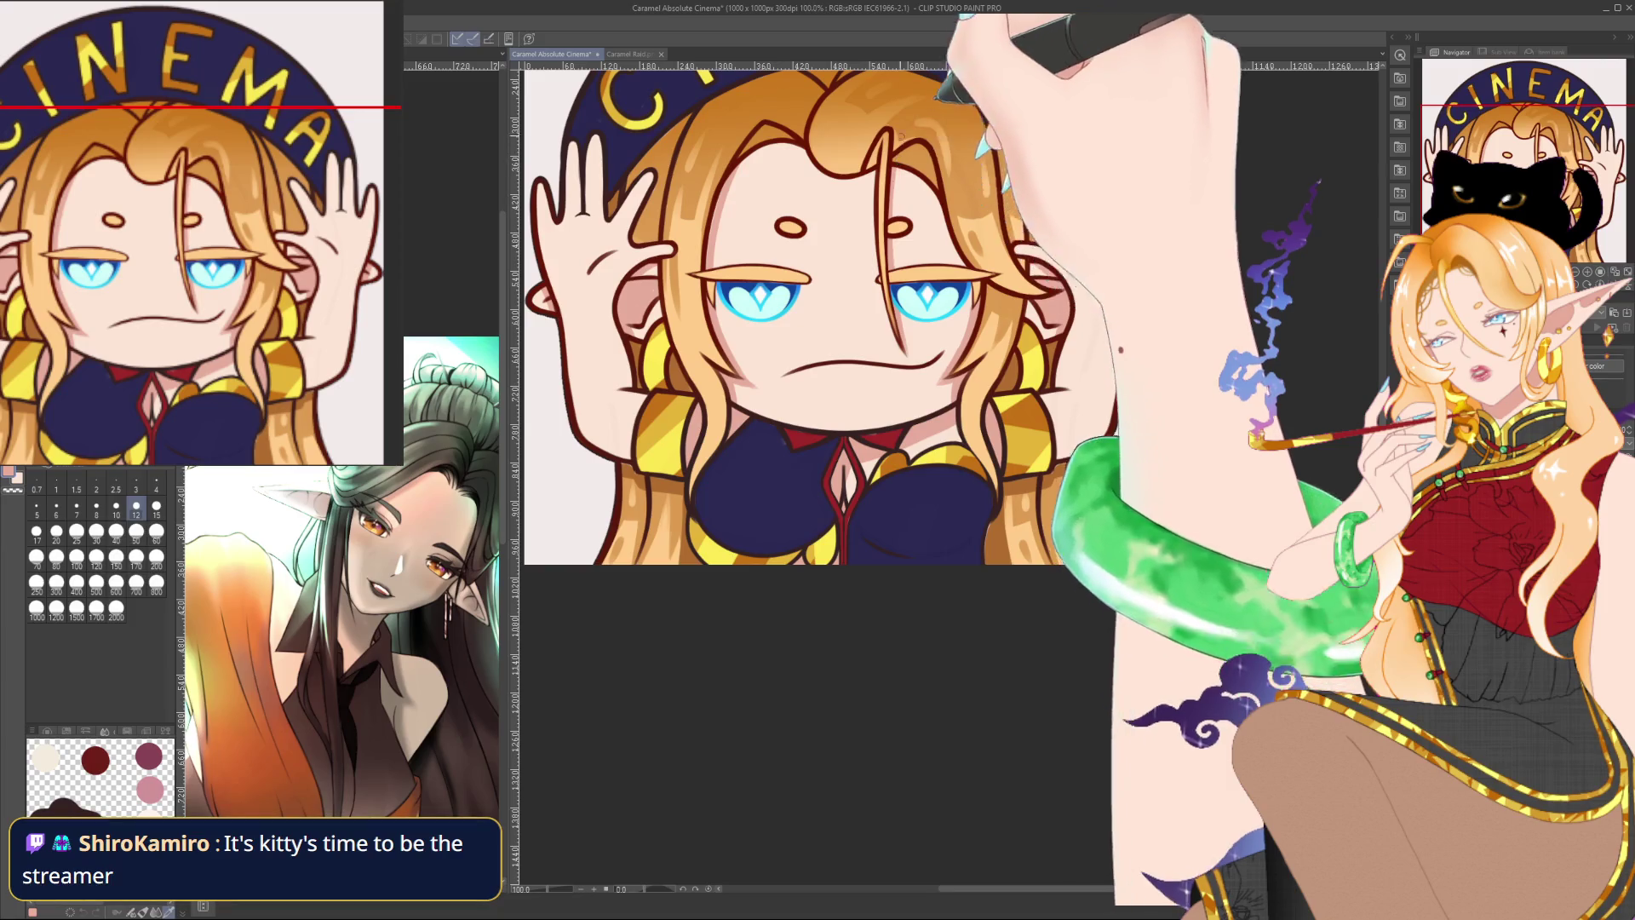
pyautogui.scroll(1, 1046, 258)
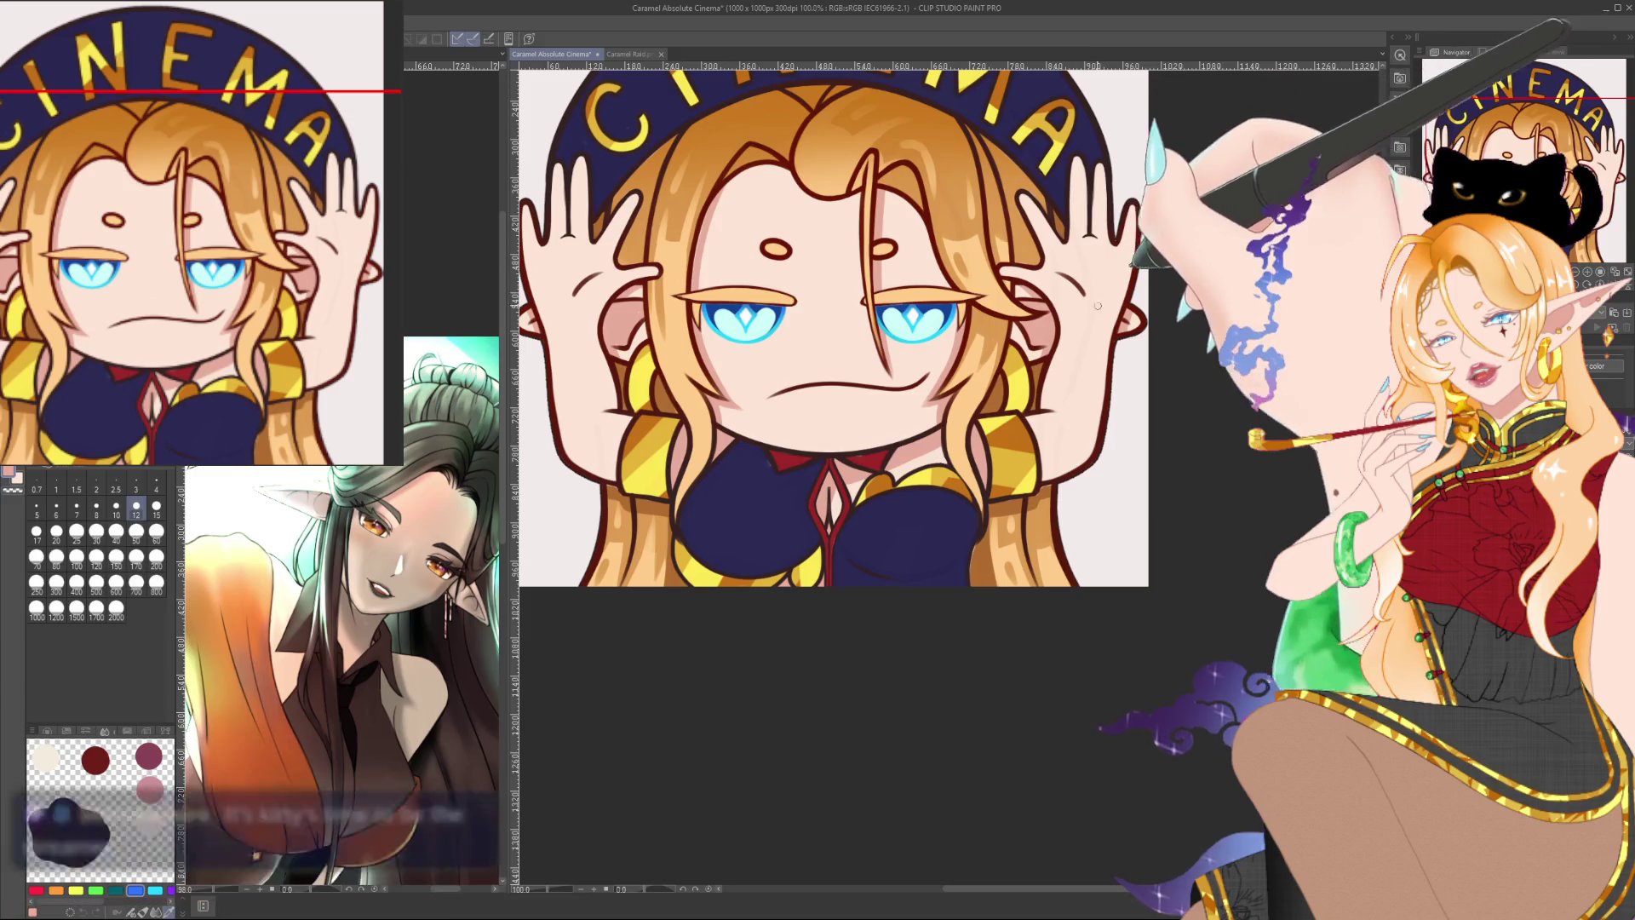
pyautogui.scroll(-1, 835, 323)
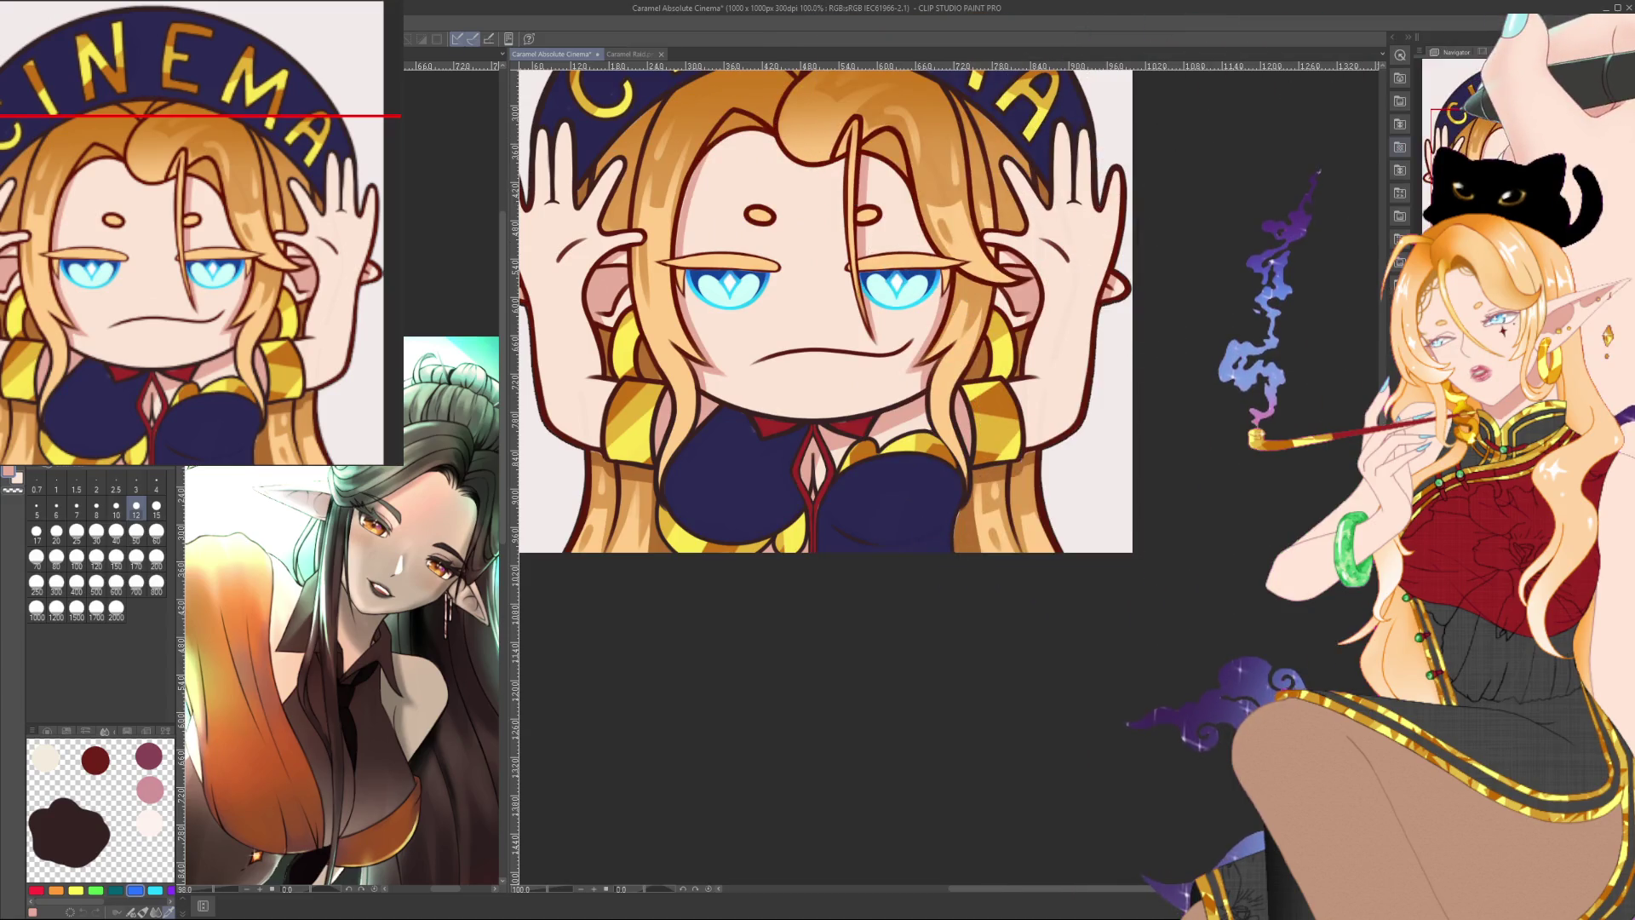
pyautogui.scroll(-3, 1300, 149)
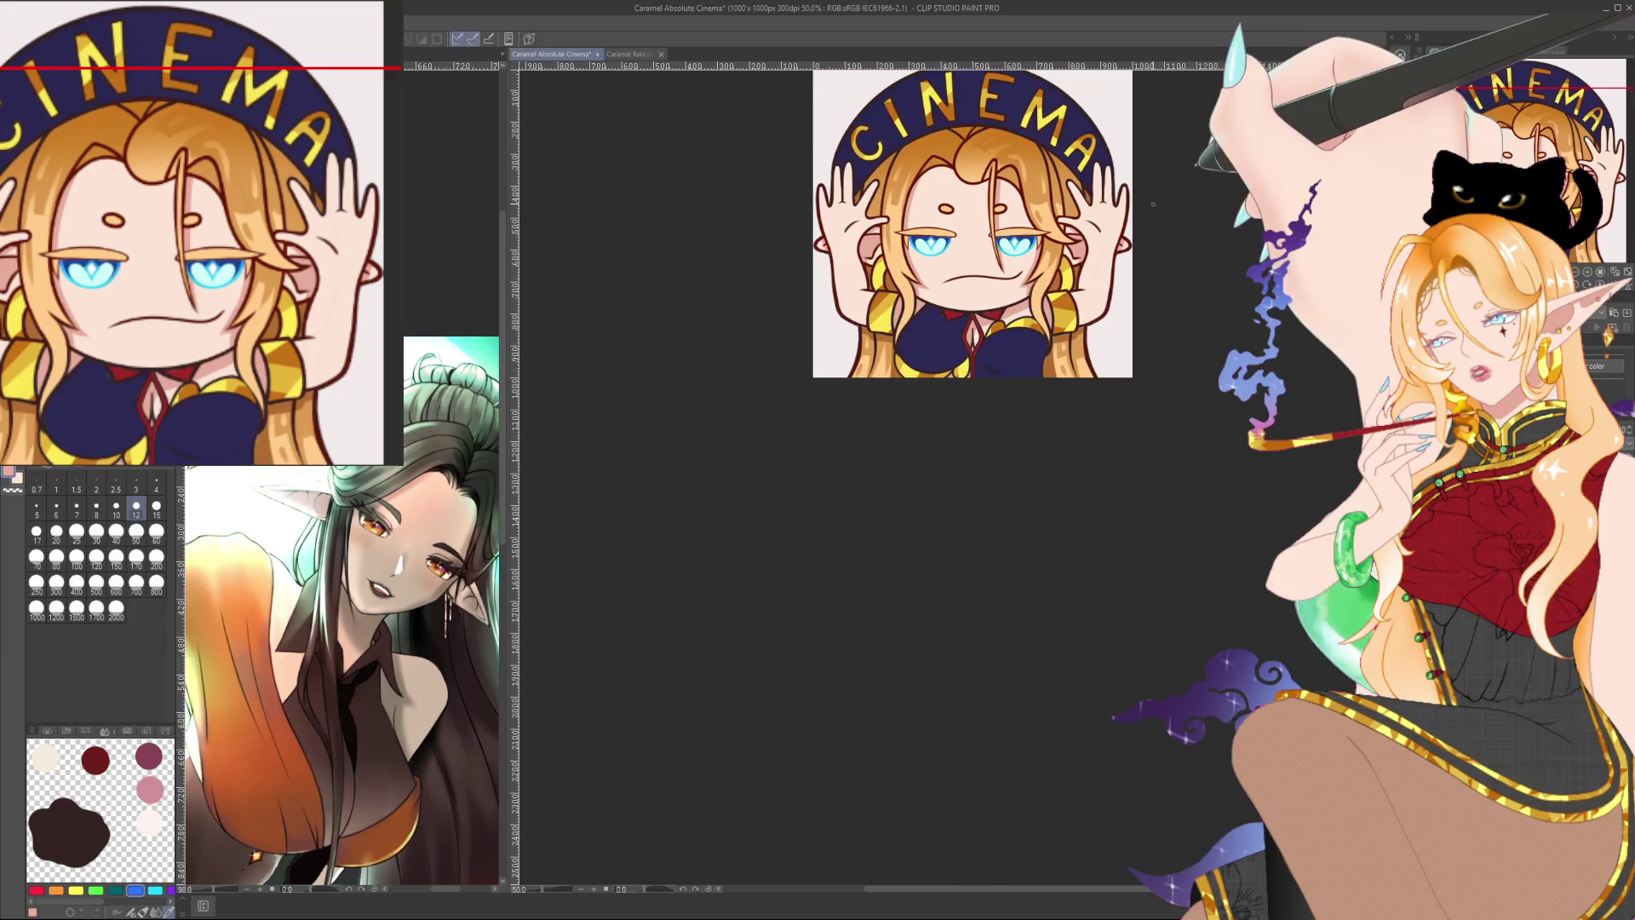
pyautogui.scroll(1, 962, 346)
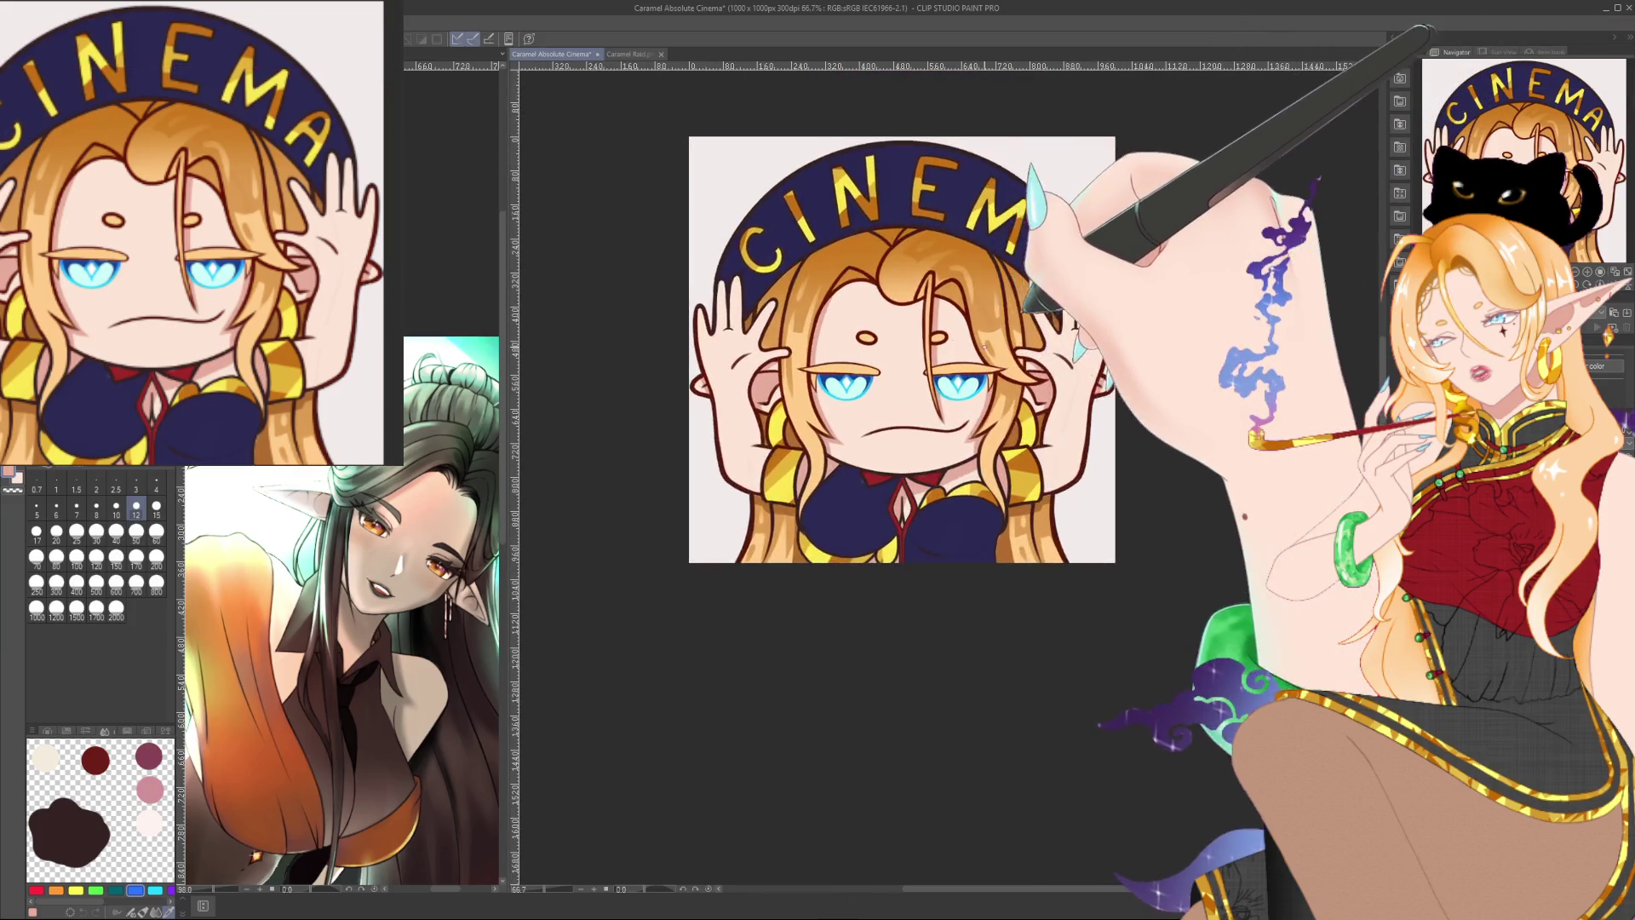
pyautogui.scroll(1, 962, 346)
pyautogui.scroll(1, 962, 346)
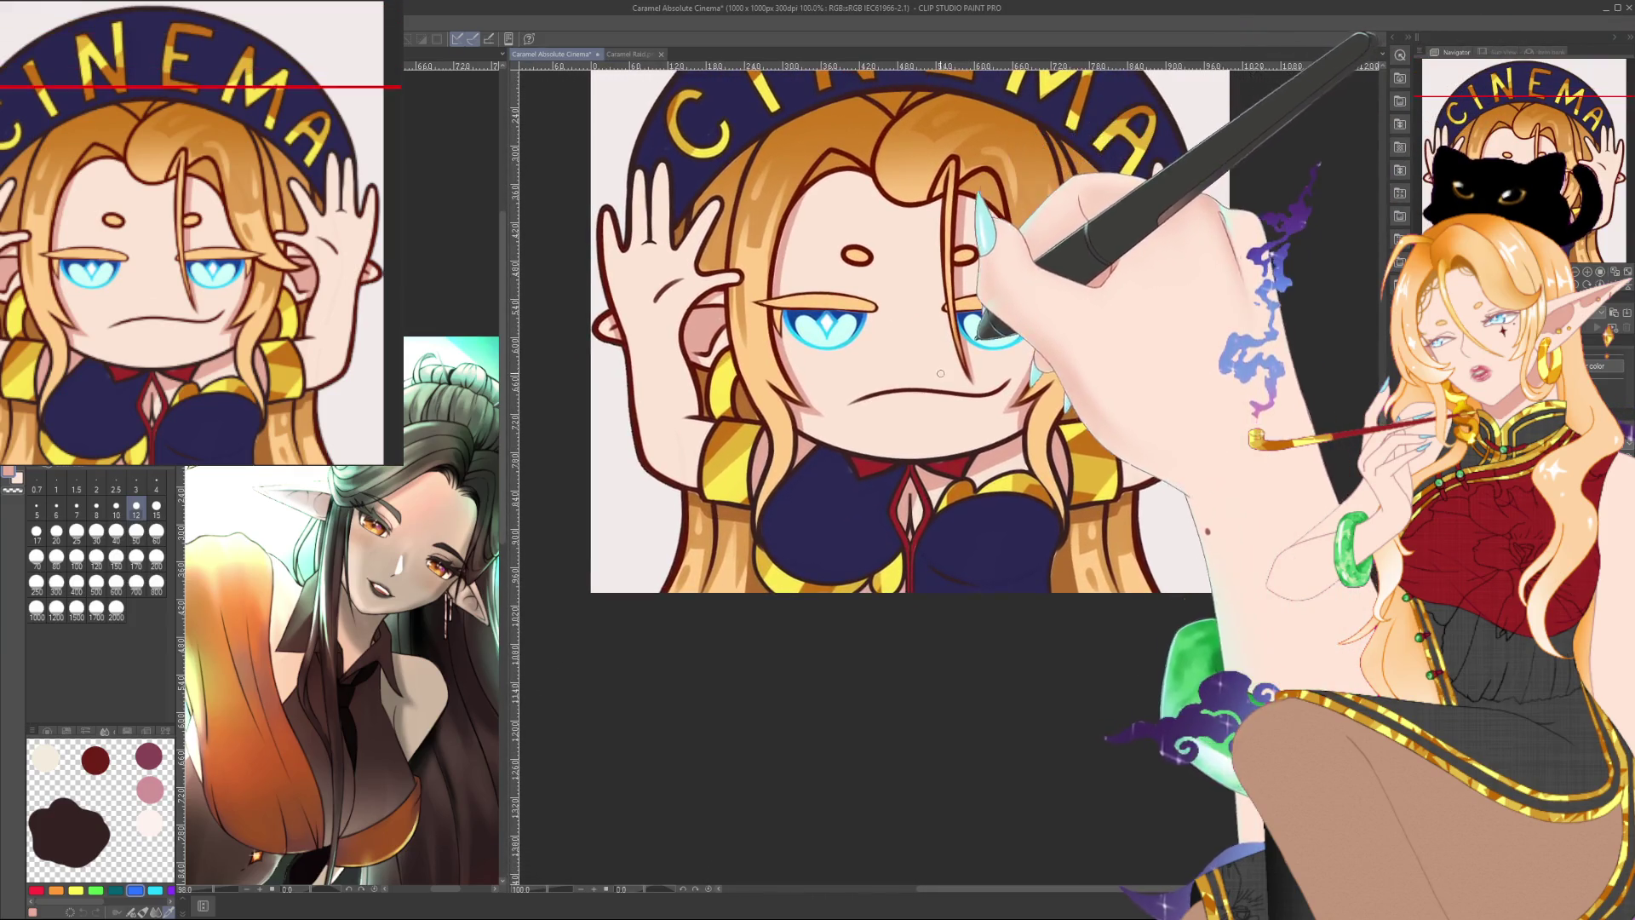
pyautogui.scroll(3, 931, 374)
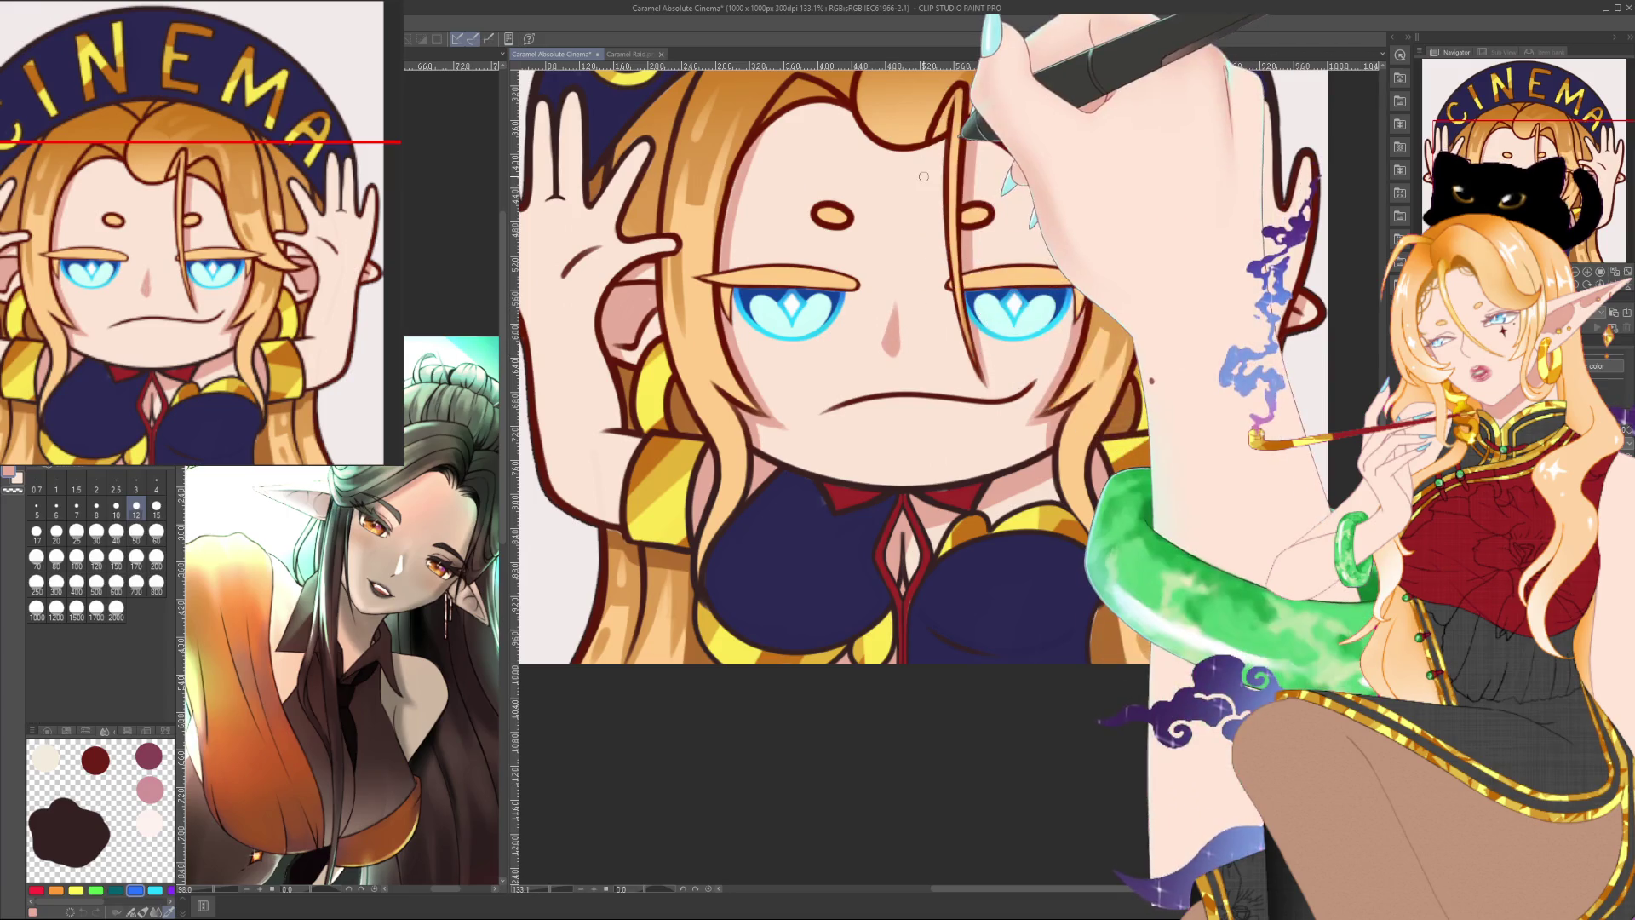
# Step: Settle at 48.8% zoom and raise the brush size to 15
pyautogui.scroll(-2, 923, 177)
pyautogui.scroll(-2, 923, 176)
pyautogui.scroll(-1, 923, 176)
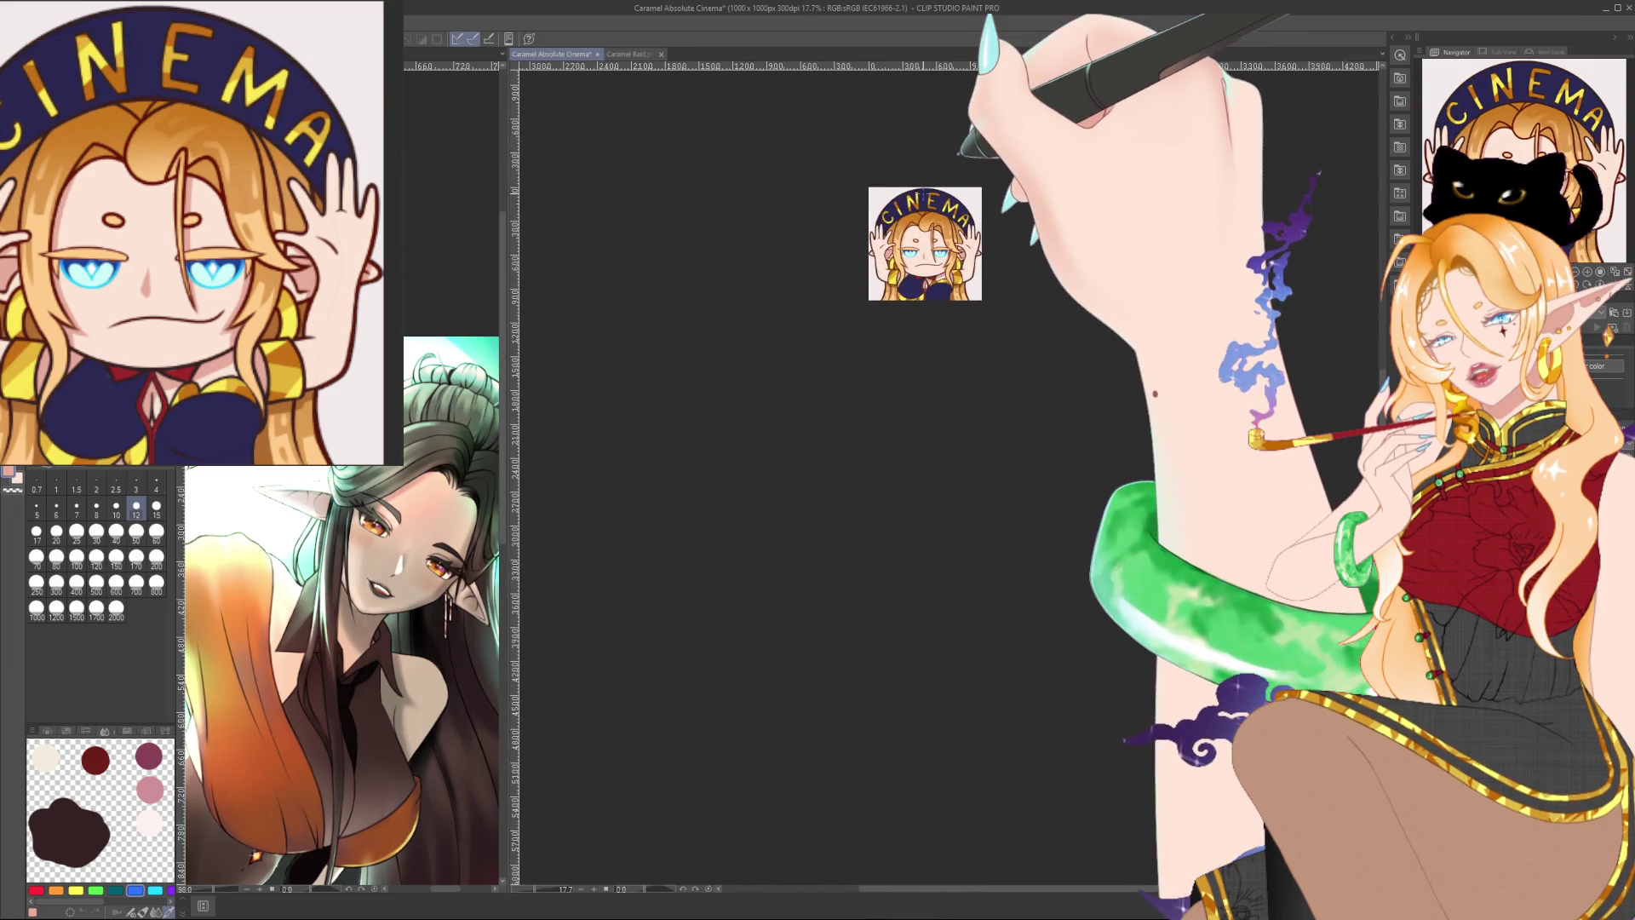
pyautogui.scroll(2, 912, 247)
pyautogui.scroll(2, 912, 247)
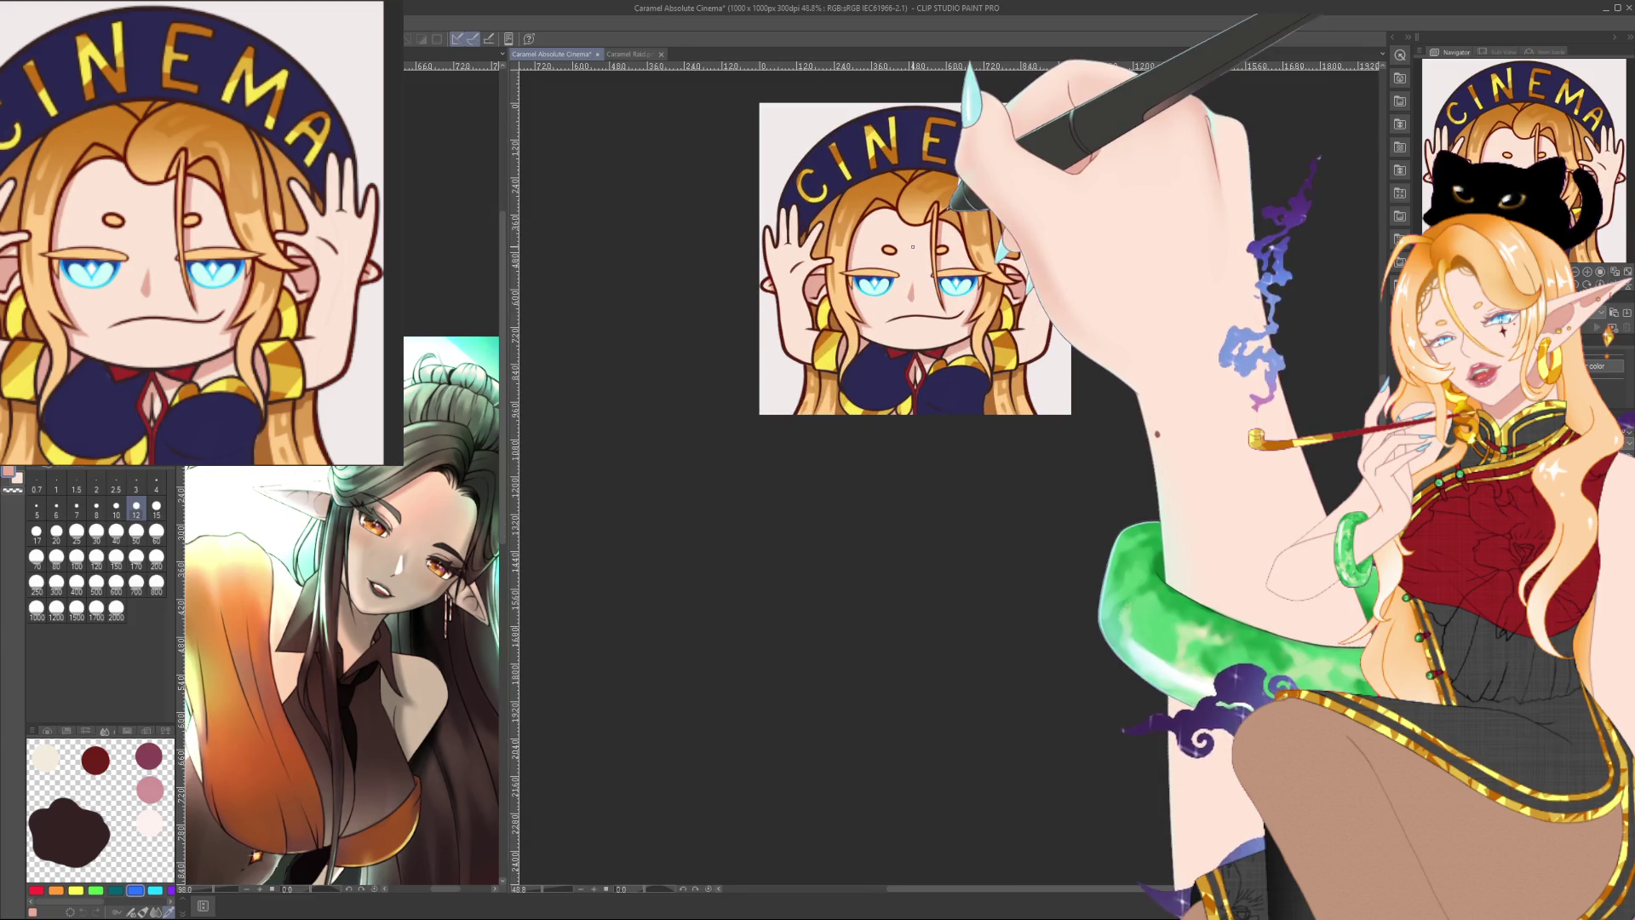
pyautogui.press(']')
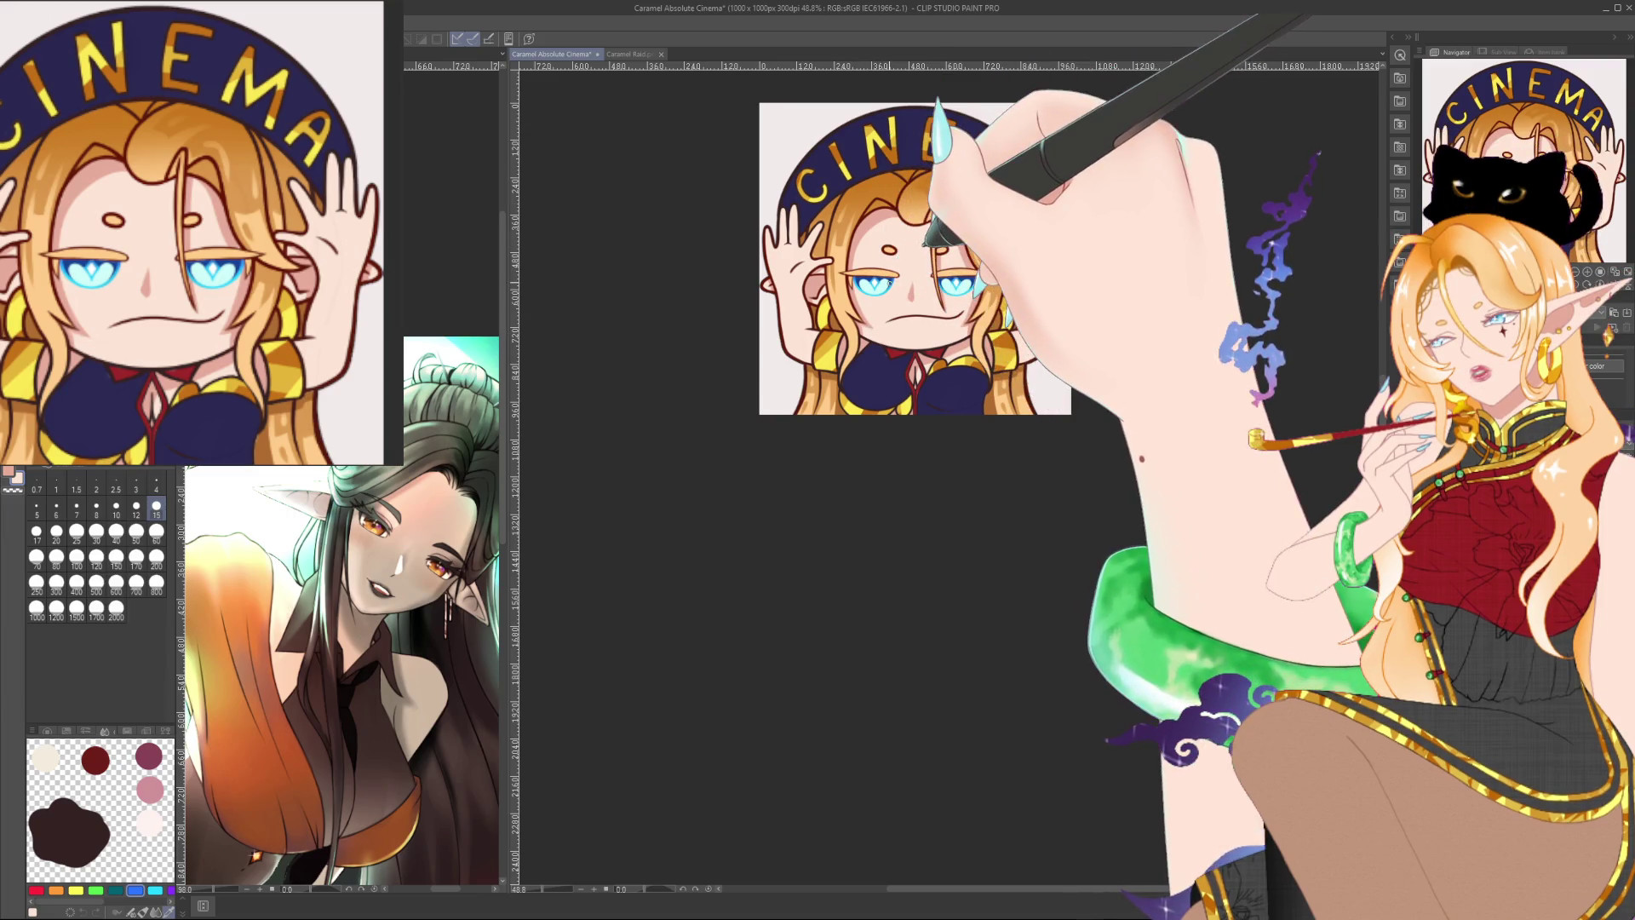
# Step: Zoom and pan to bring the top of the head and CINEMA arch into view
pyautogui.scroll(-2, 967, 290)
pyautogui.scroll(-2, 968, 291)
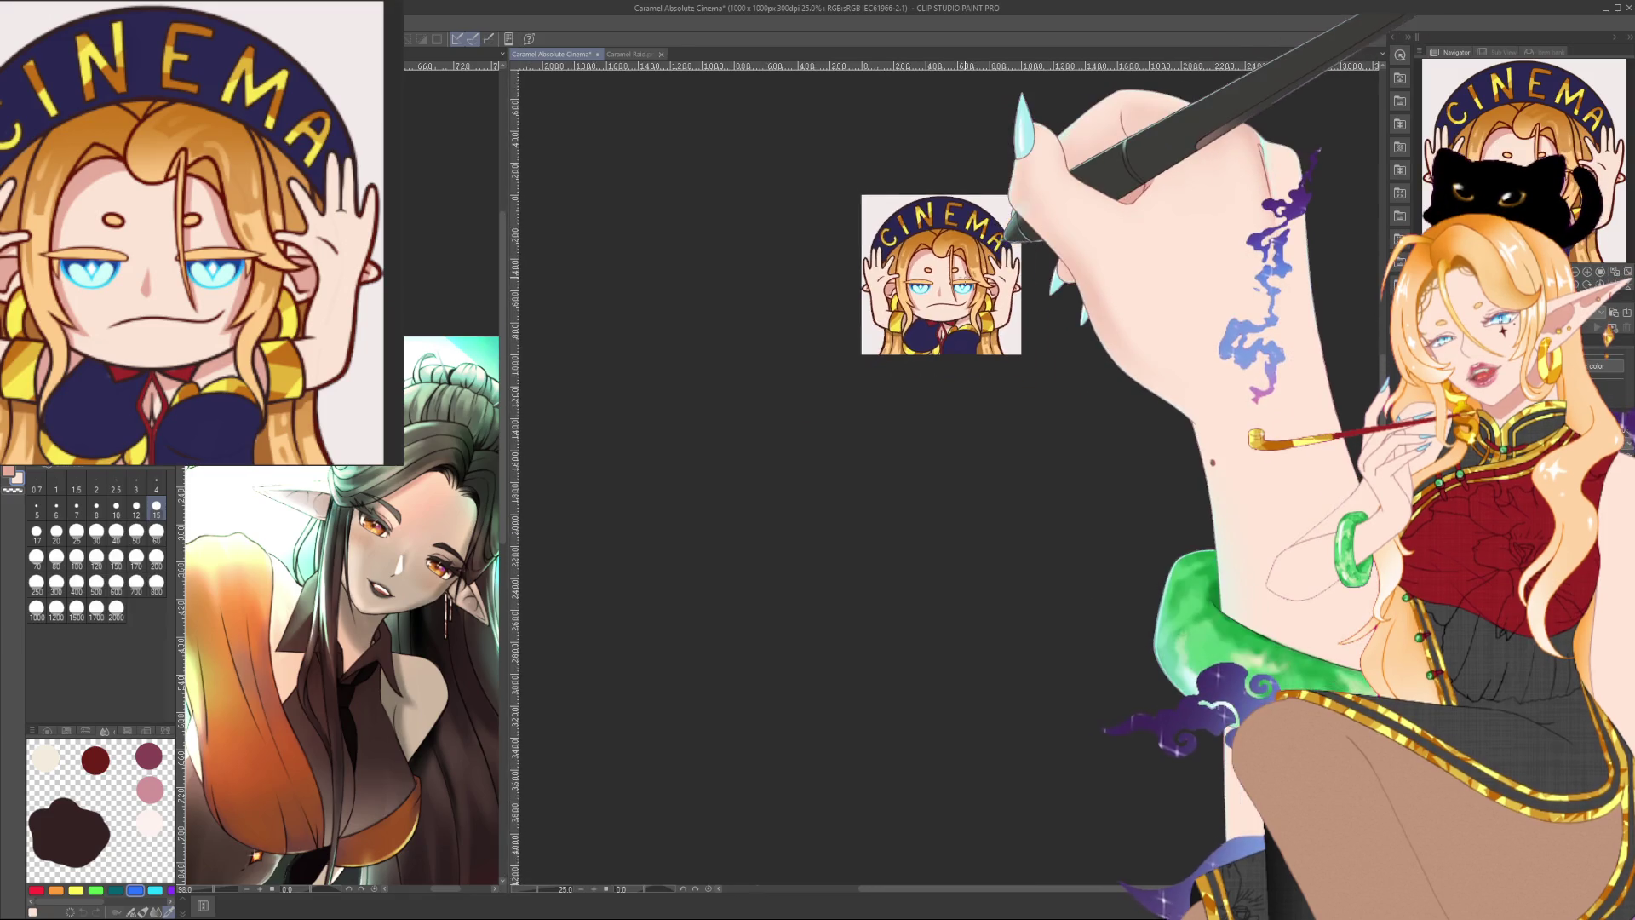
pyautogui.scroll(2, 928, 298)
pyautogui.scroll(2, 928, 298)
pyautogui.scroll(3, 919, 307)
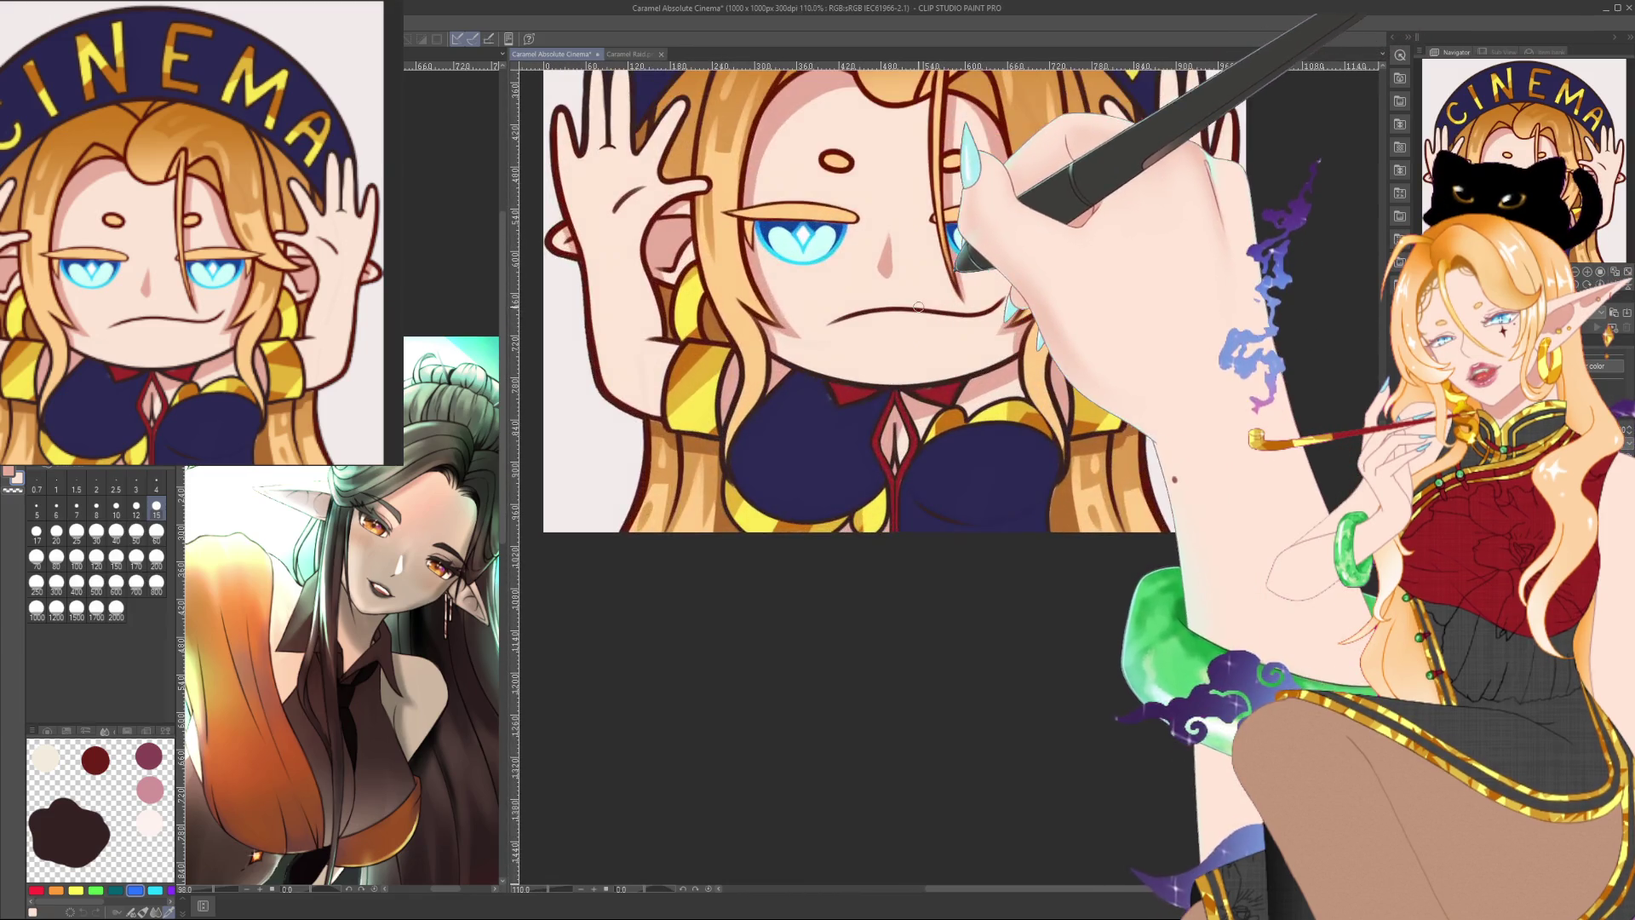
pyautogui.moveTo(957, 264); pyautogui.dragTo(941, 332)
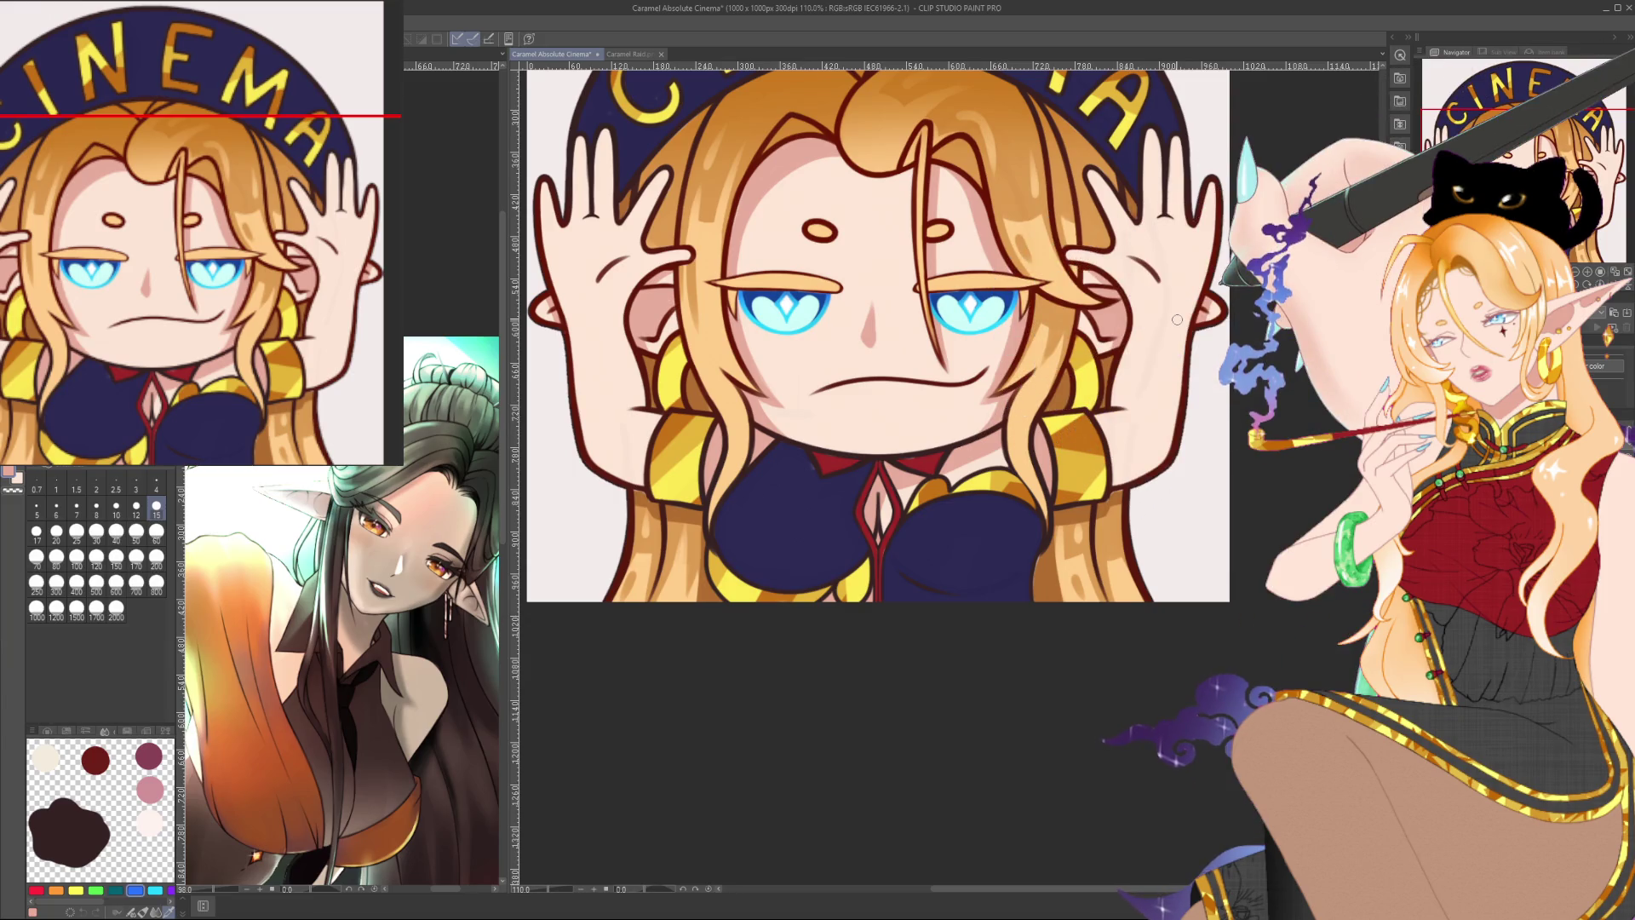
# Step: Zoom out and back in to review the whole emote
pyautogui.scroll(-3, 1177, 319)
pyautogui.scroll(-2, 1177, 319)
pyautogui.scroll(-1, 957, 315)
pyautogui.scroll(-1, 957, 315)
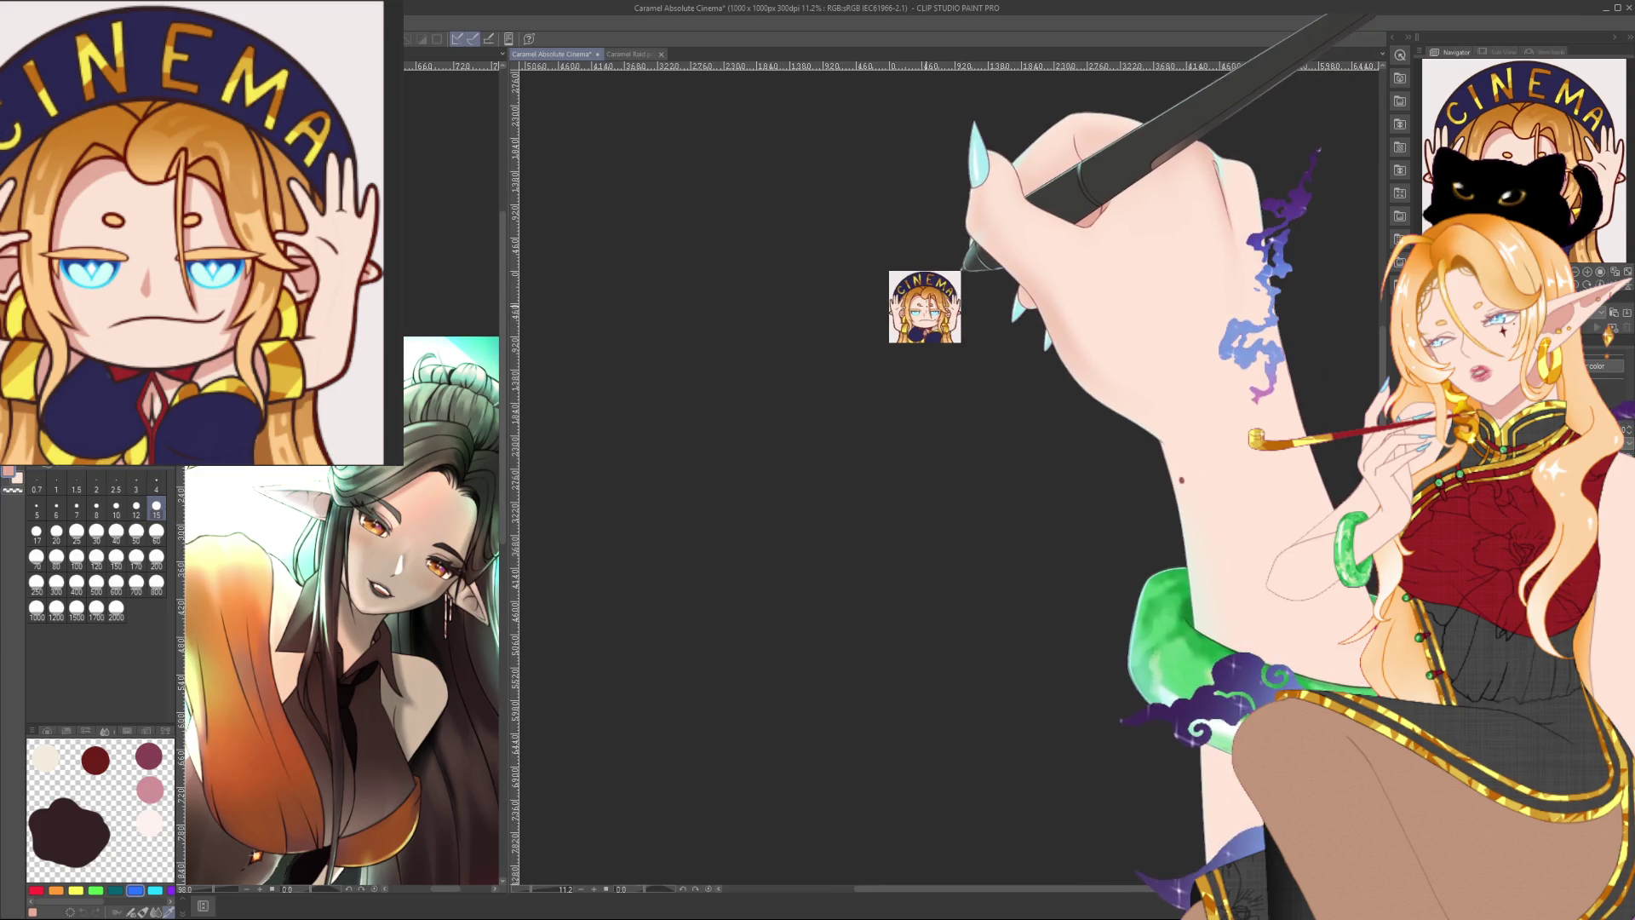
pyautogui.scroll(2, 929, 303)
pyautogui.scroll(2, 929, 302)
pyautogui.scroll(1, 929, 302)
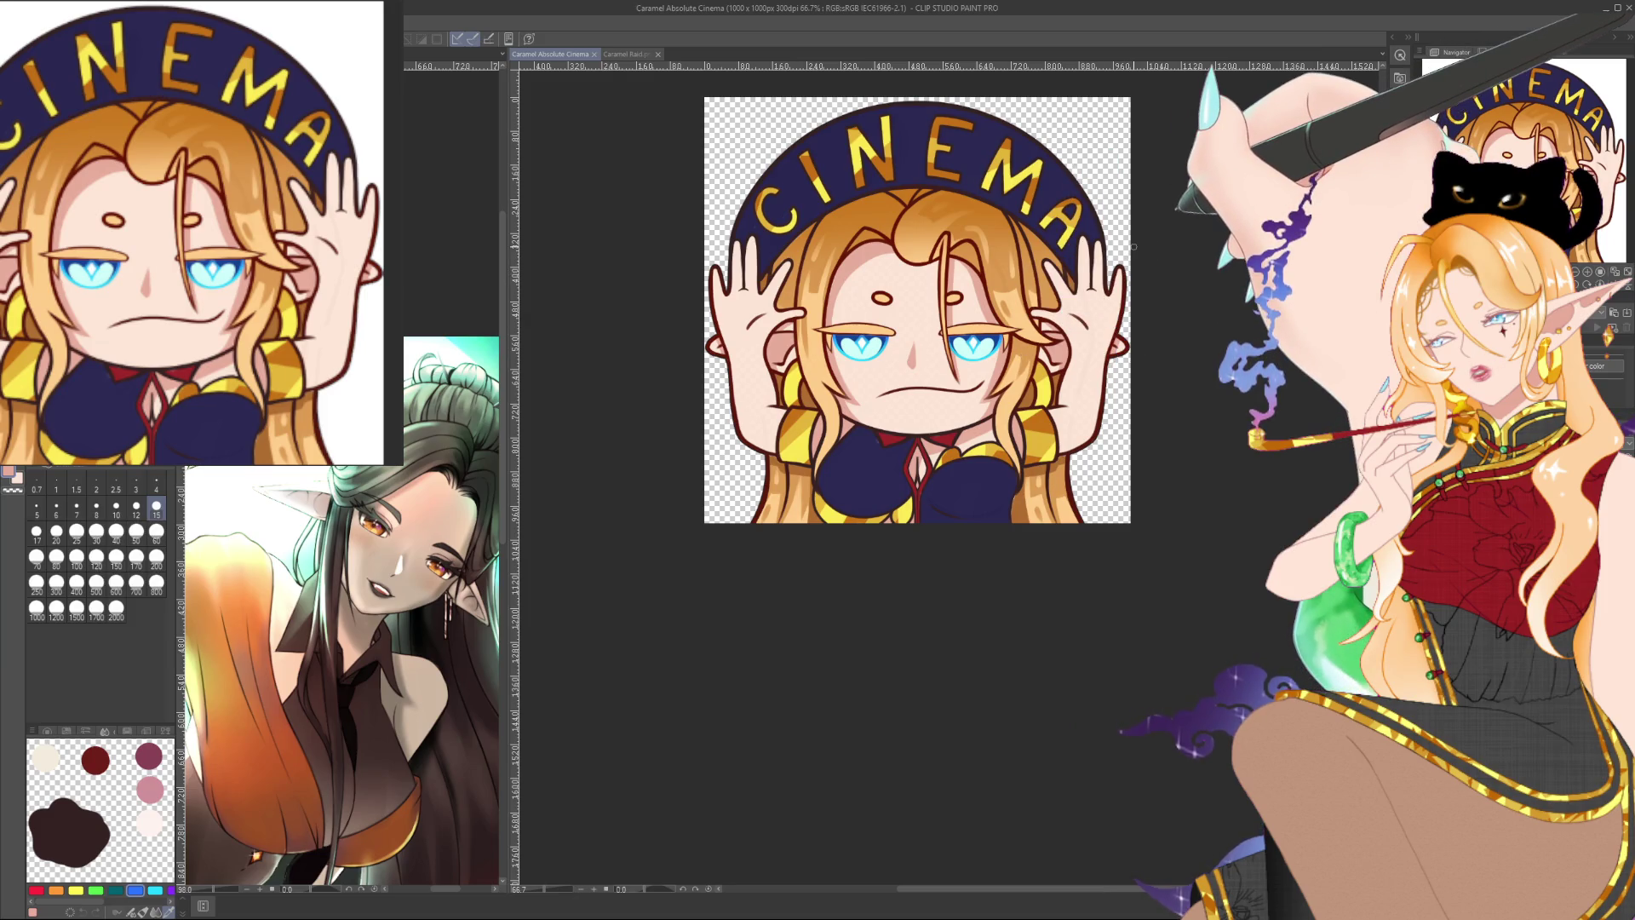
pyautogui.scroll(2, 980, 274)
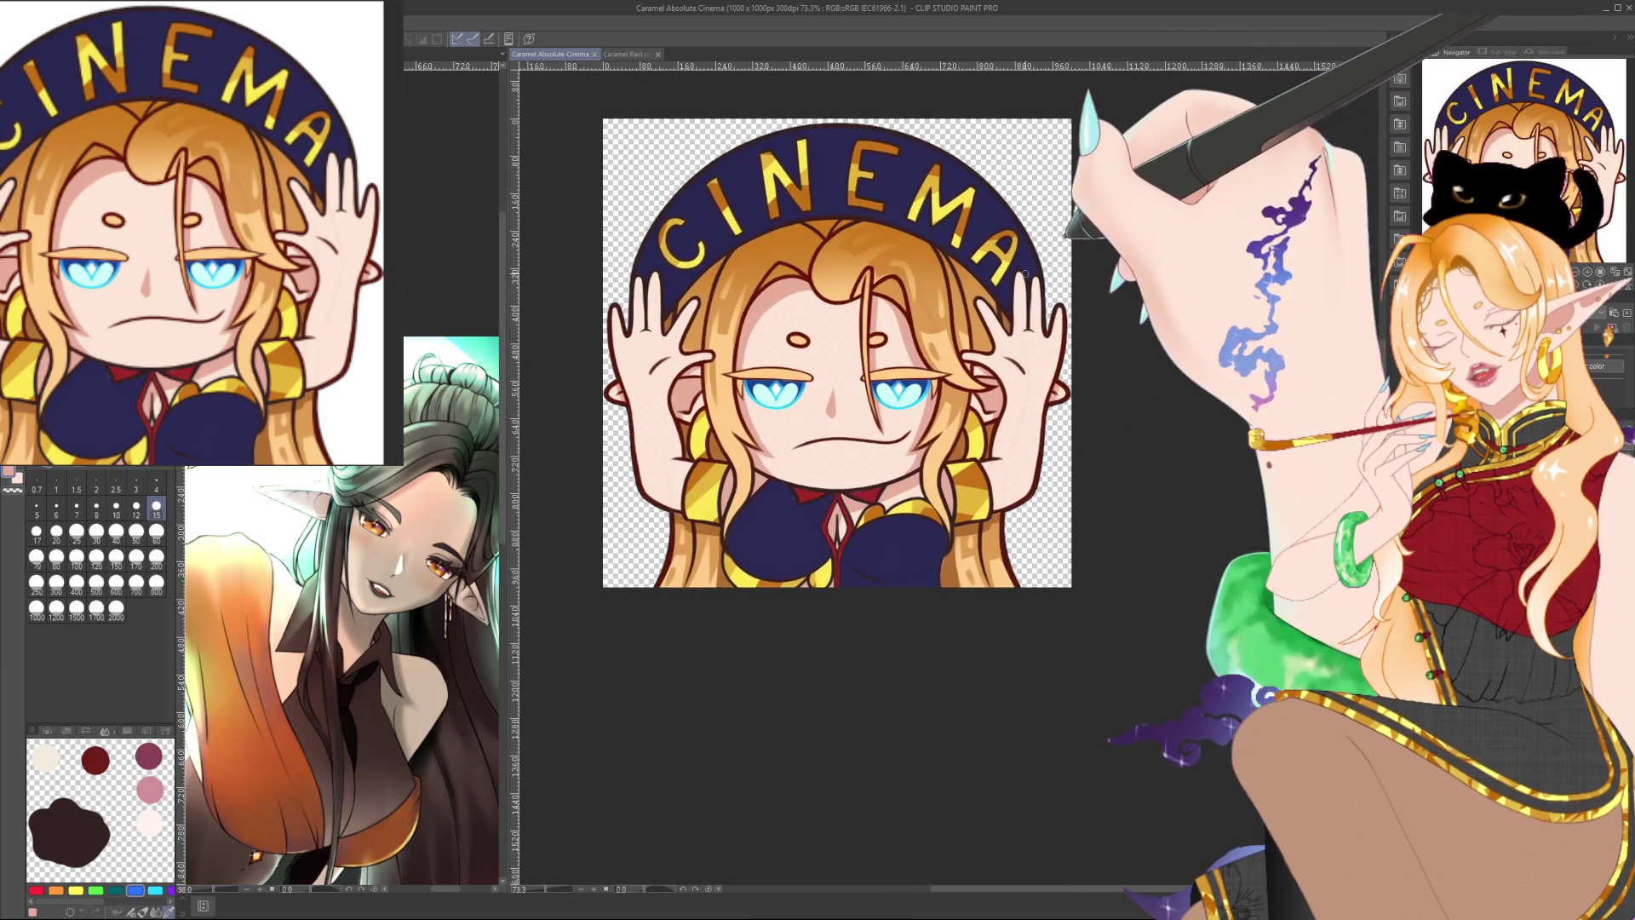
pyautogui.scroll(1, 980, 274)
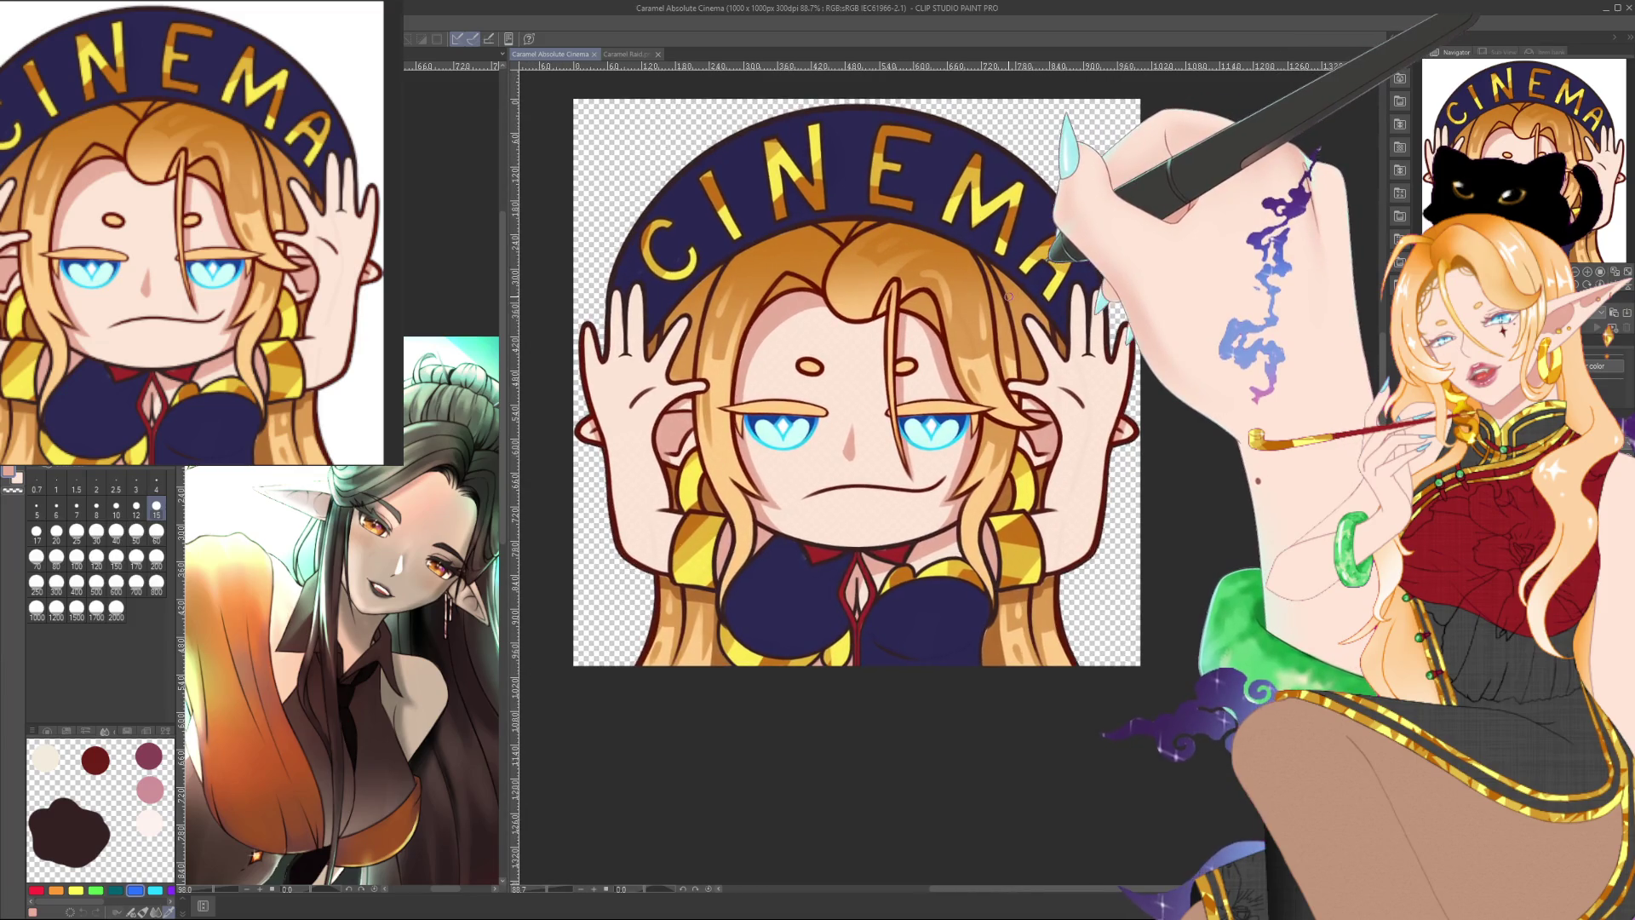
pyautogui.moveTo(1031, 295); pyautogui.dragTo(1047, 307)
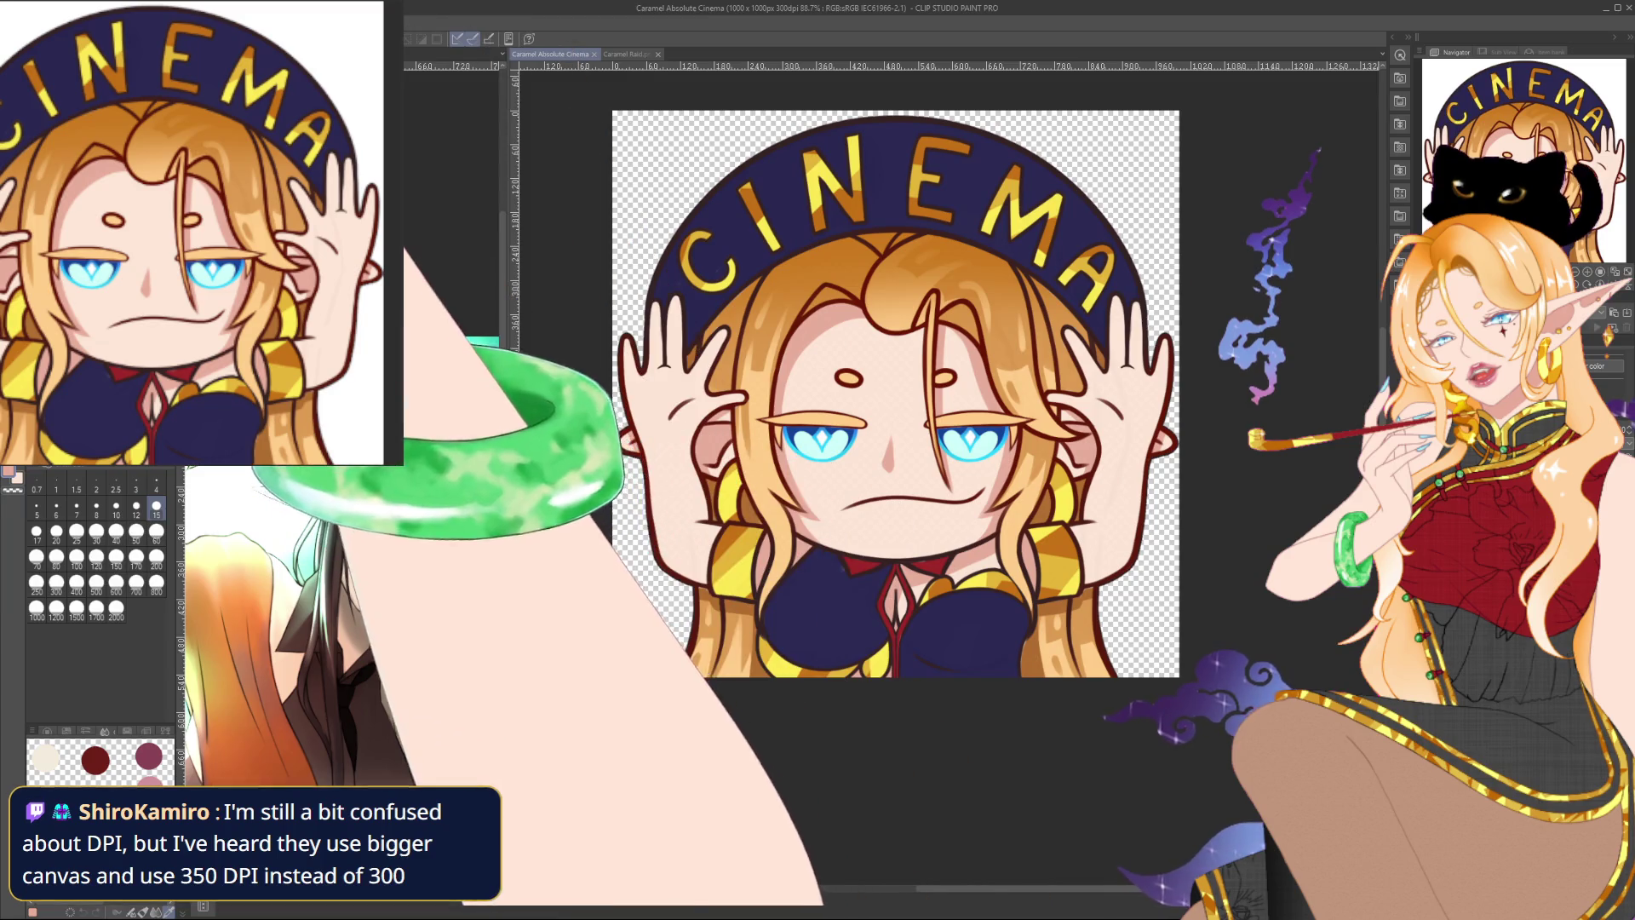
pyautogui.scroll(-2, 825, 106)
# Step: Zoom in to high magnification on the left ear outline
pyautogui.scroll(-2, 830, 109)
pyautogui.scroll(-3, 836, 110)
pyautogui.scroll(-1, 843, 111)
pyautogui.scroll(1, 859, 190)
pyautogui.scroll(2, 859, 189)
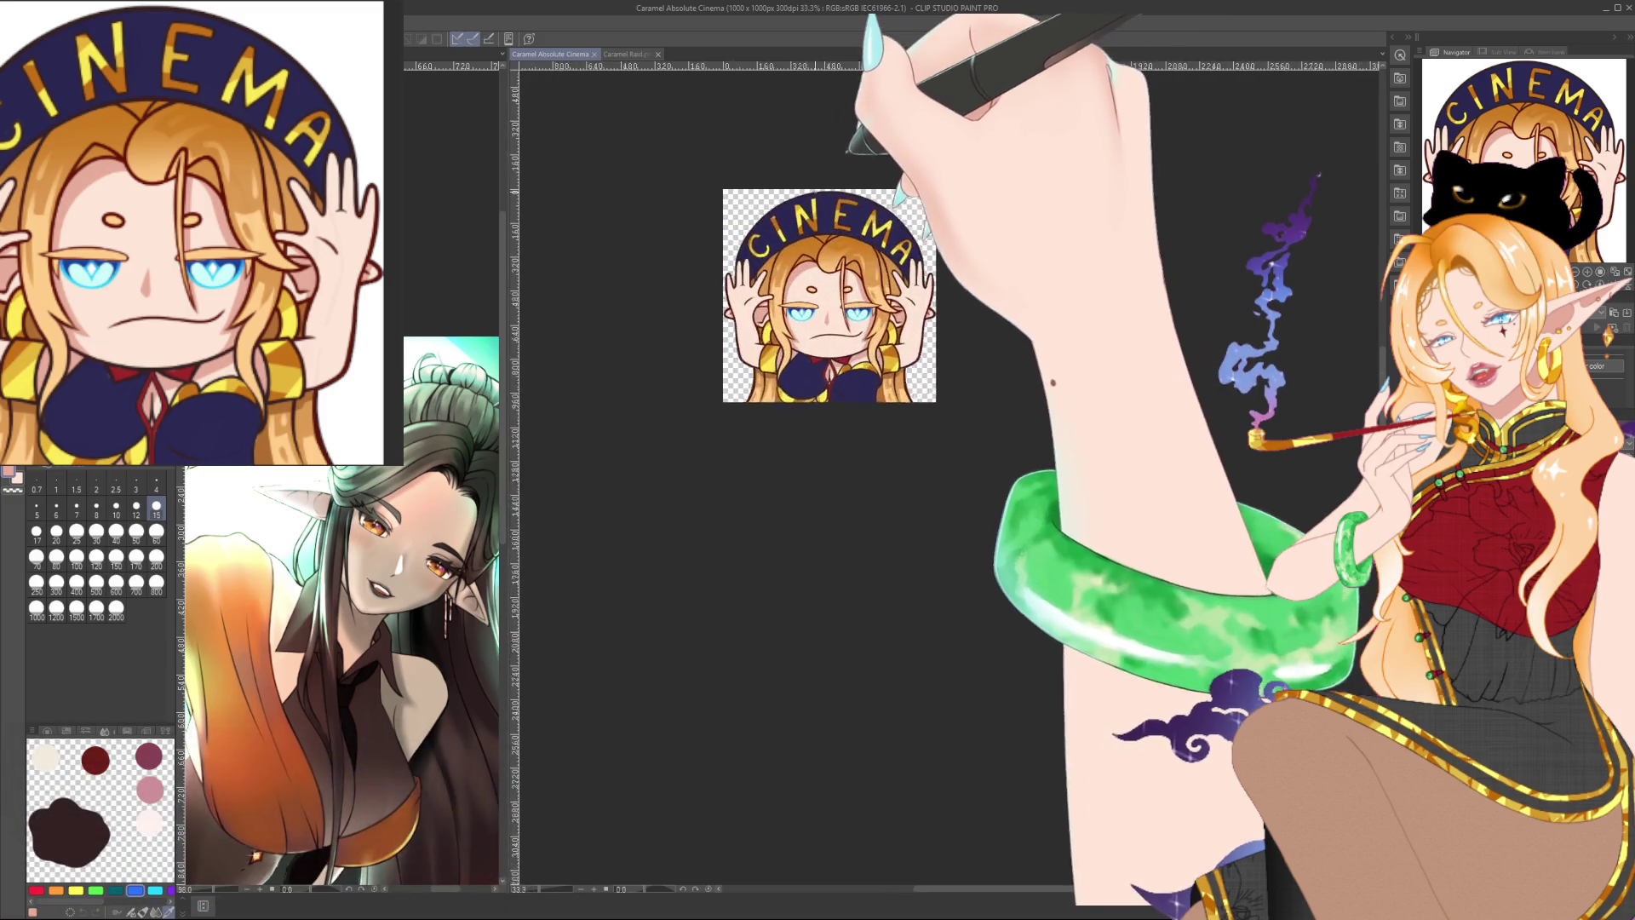
pyautogui.scroll(2, 859, 190)
pyautogui.scroll(1, 756, 298)
pyautogui.scroll(1, 756, 298)
pyautogui.scroll(1, 756, 300)
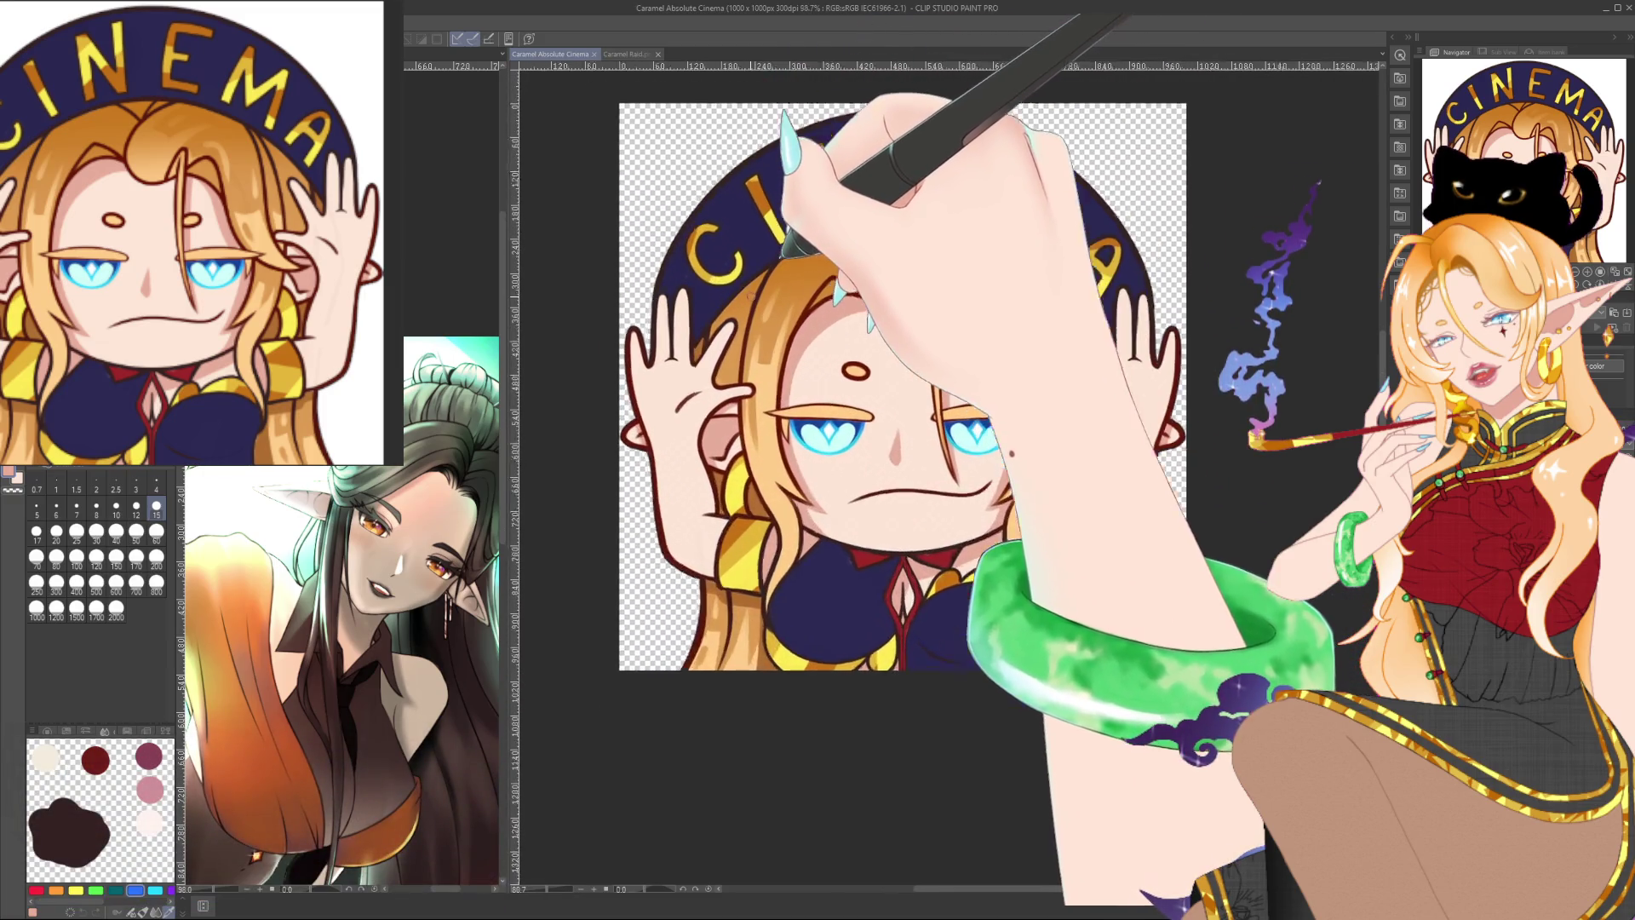
pyautogui.scroll(1, 755, 305)
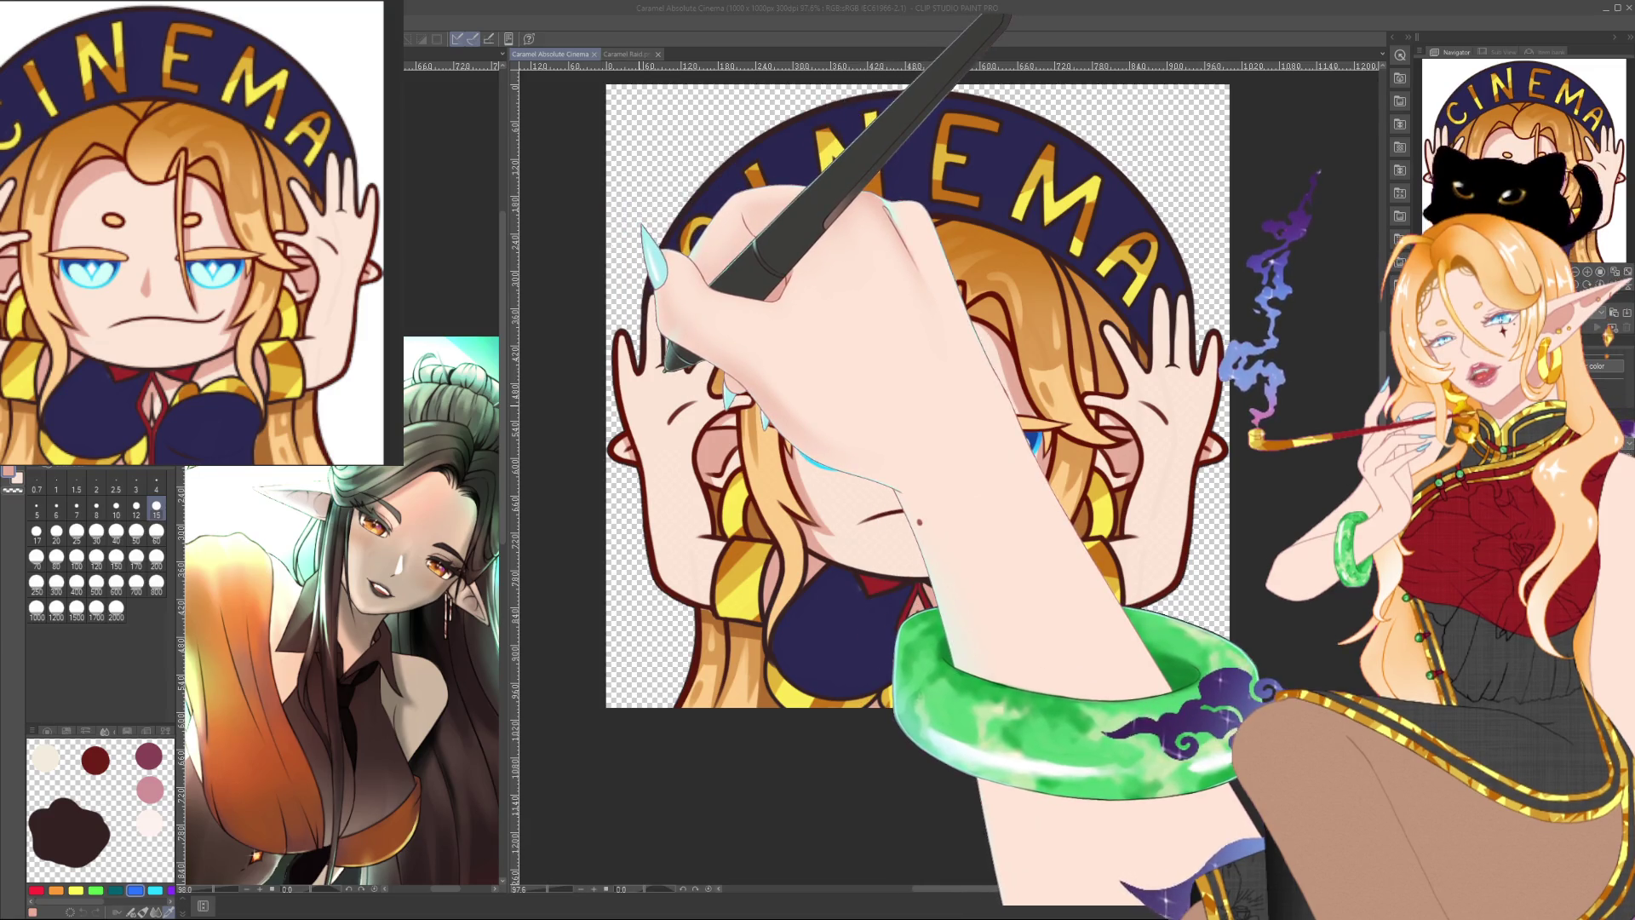
# Step: Inspect the ear linework between about 160% and 970%, then start zooming out
pyautogui.scroll(10, 634, 394)
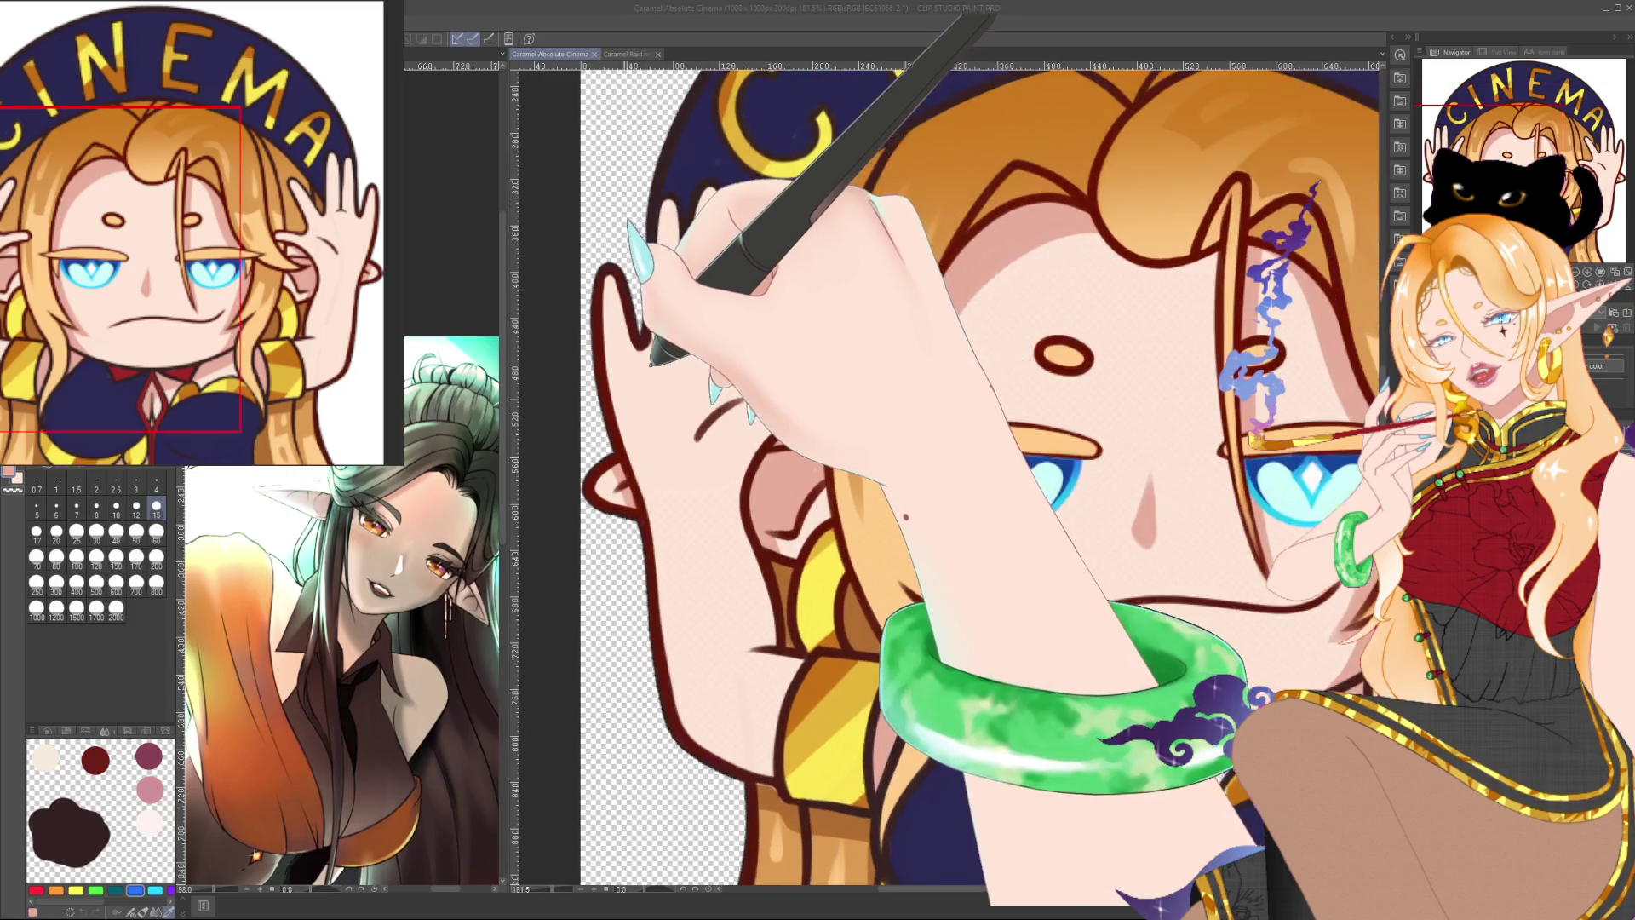
pyautogui.scroll(5, 575, 395)
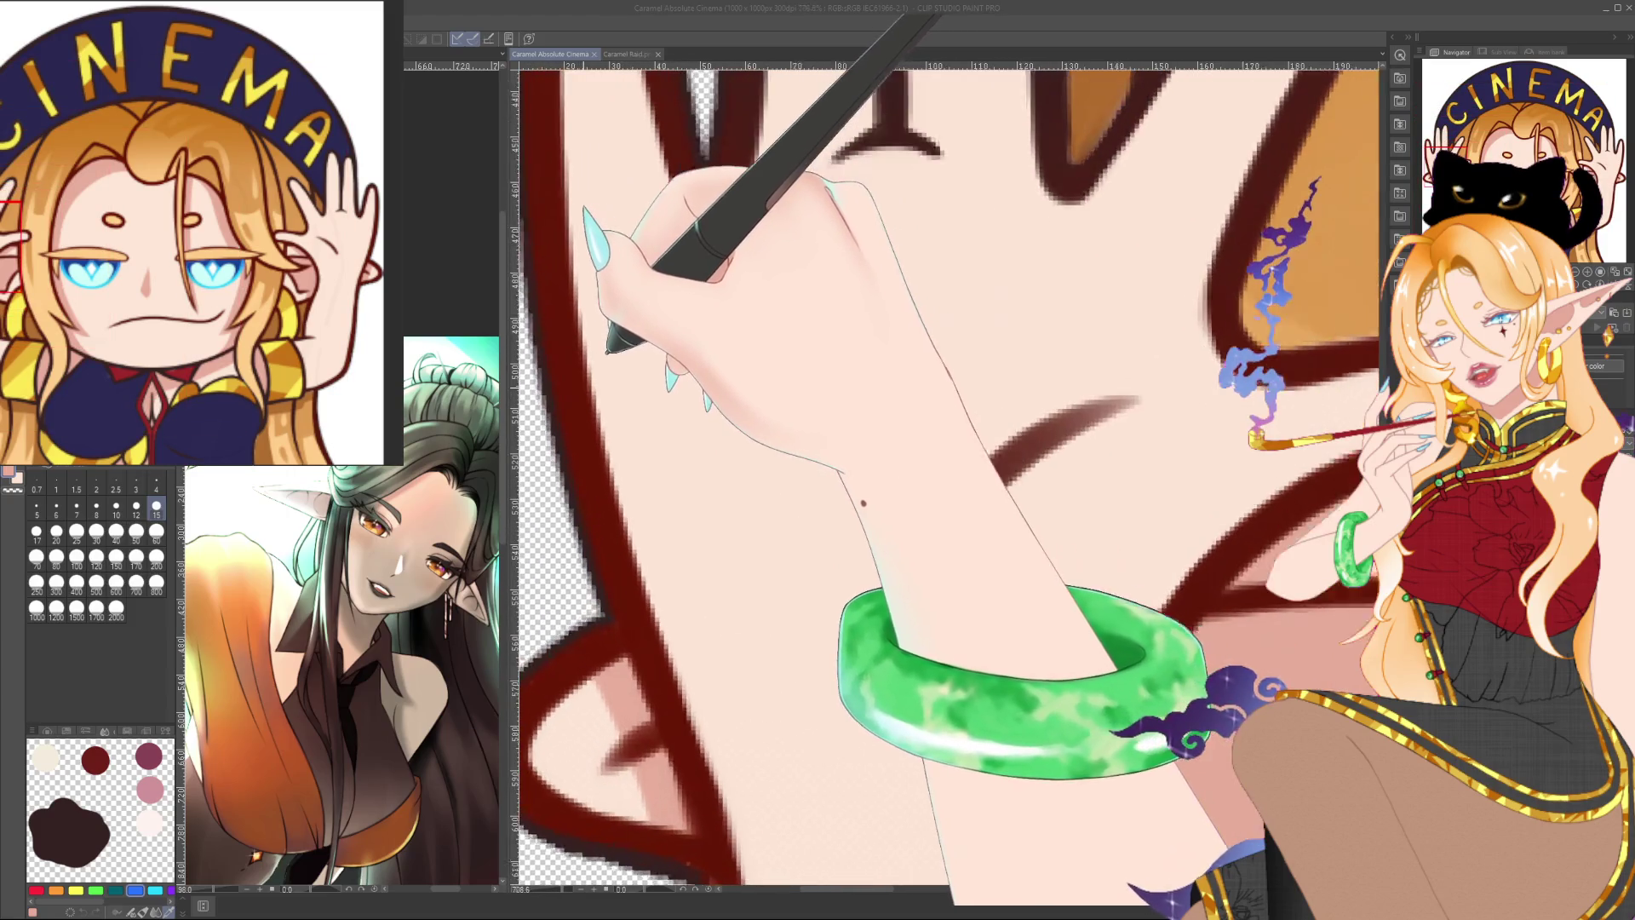
pyautogui.scroll(-2, 576, 395)
pyautogui.scroll(-2, 575, 396)
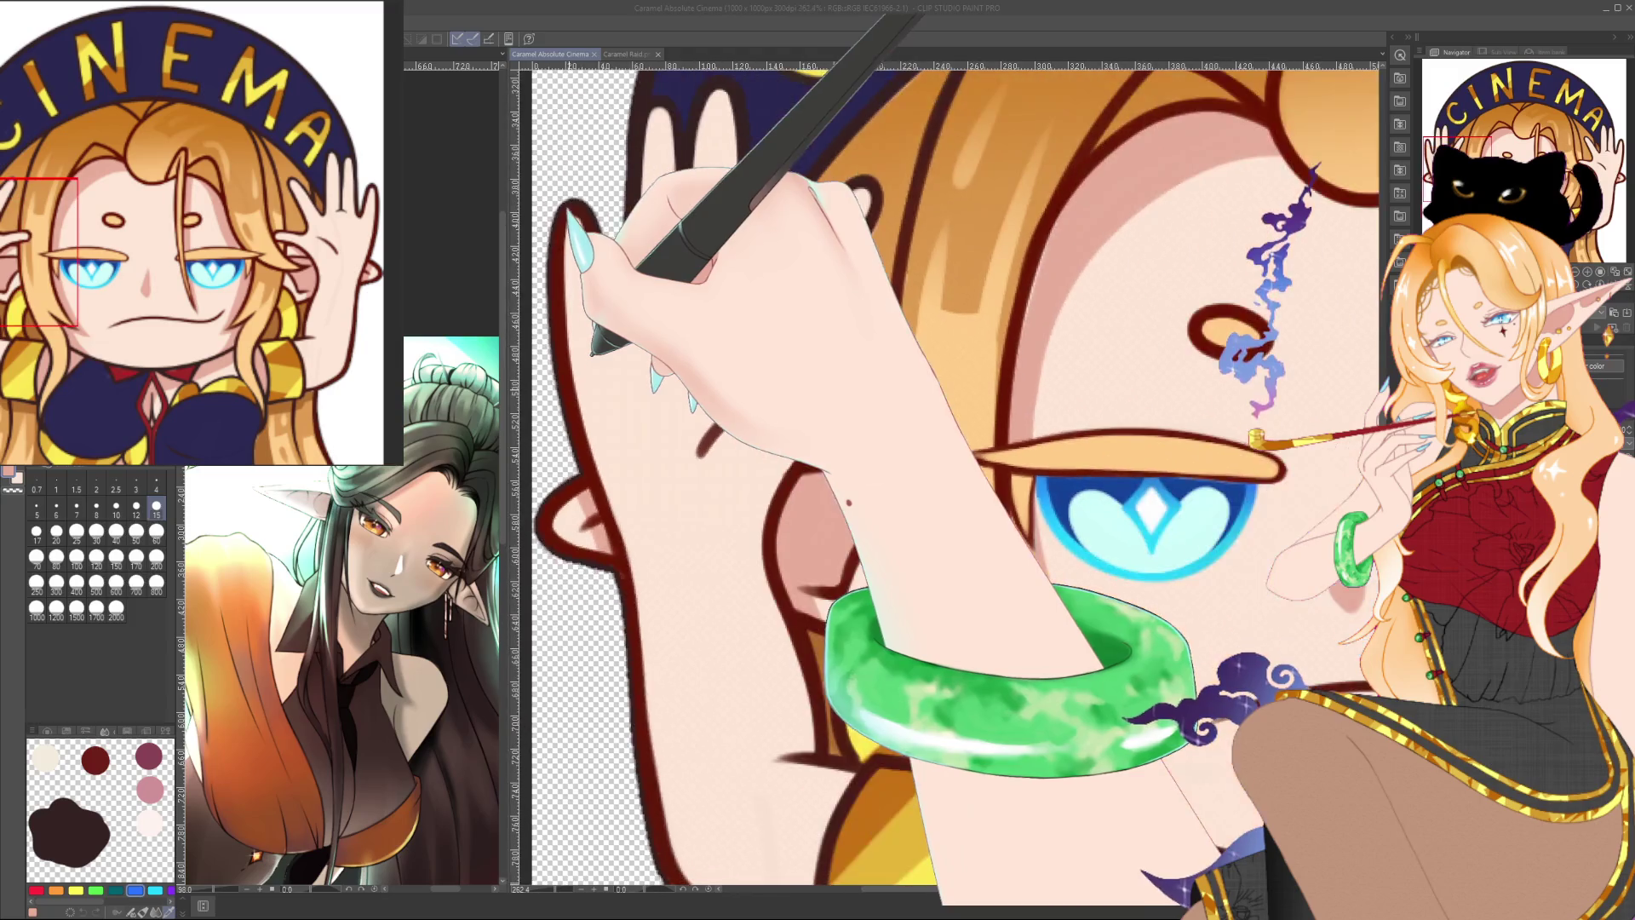
pyautogui.scroll(-2, 575, 395)
pyautogui.scroll(-2, 576, 395)
pyautogui.scroll(1, 575, 395)
pyautogui.scroll(2, 576, 395)
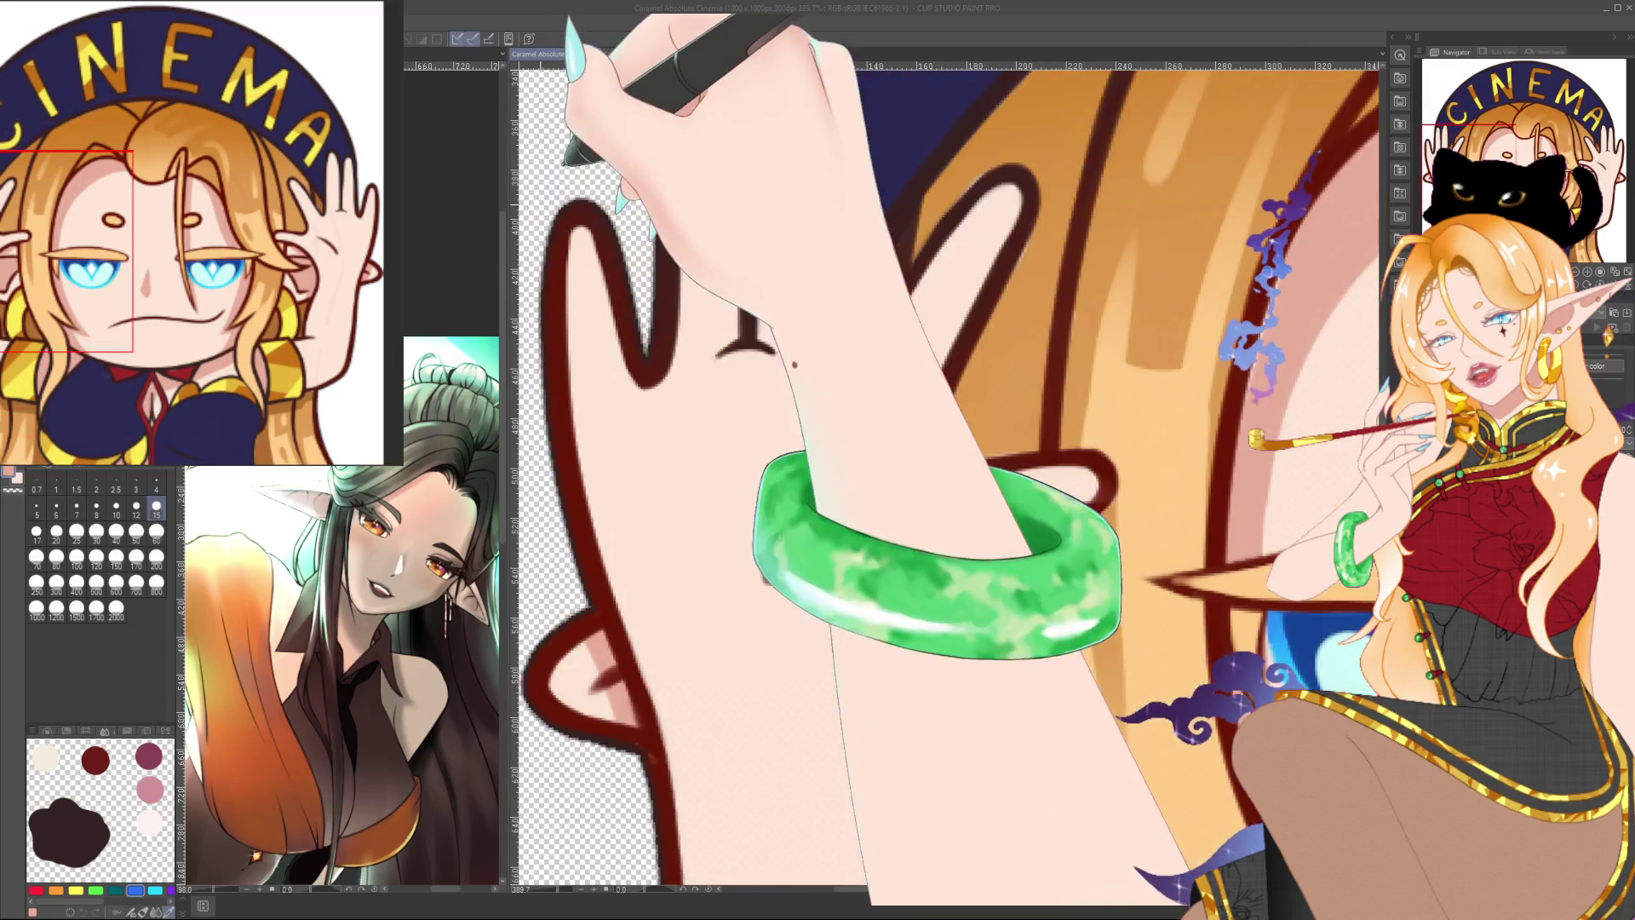
pyautogui.scroll(1, 576, 395)
pyautogui.scroll(1, 576, 395)
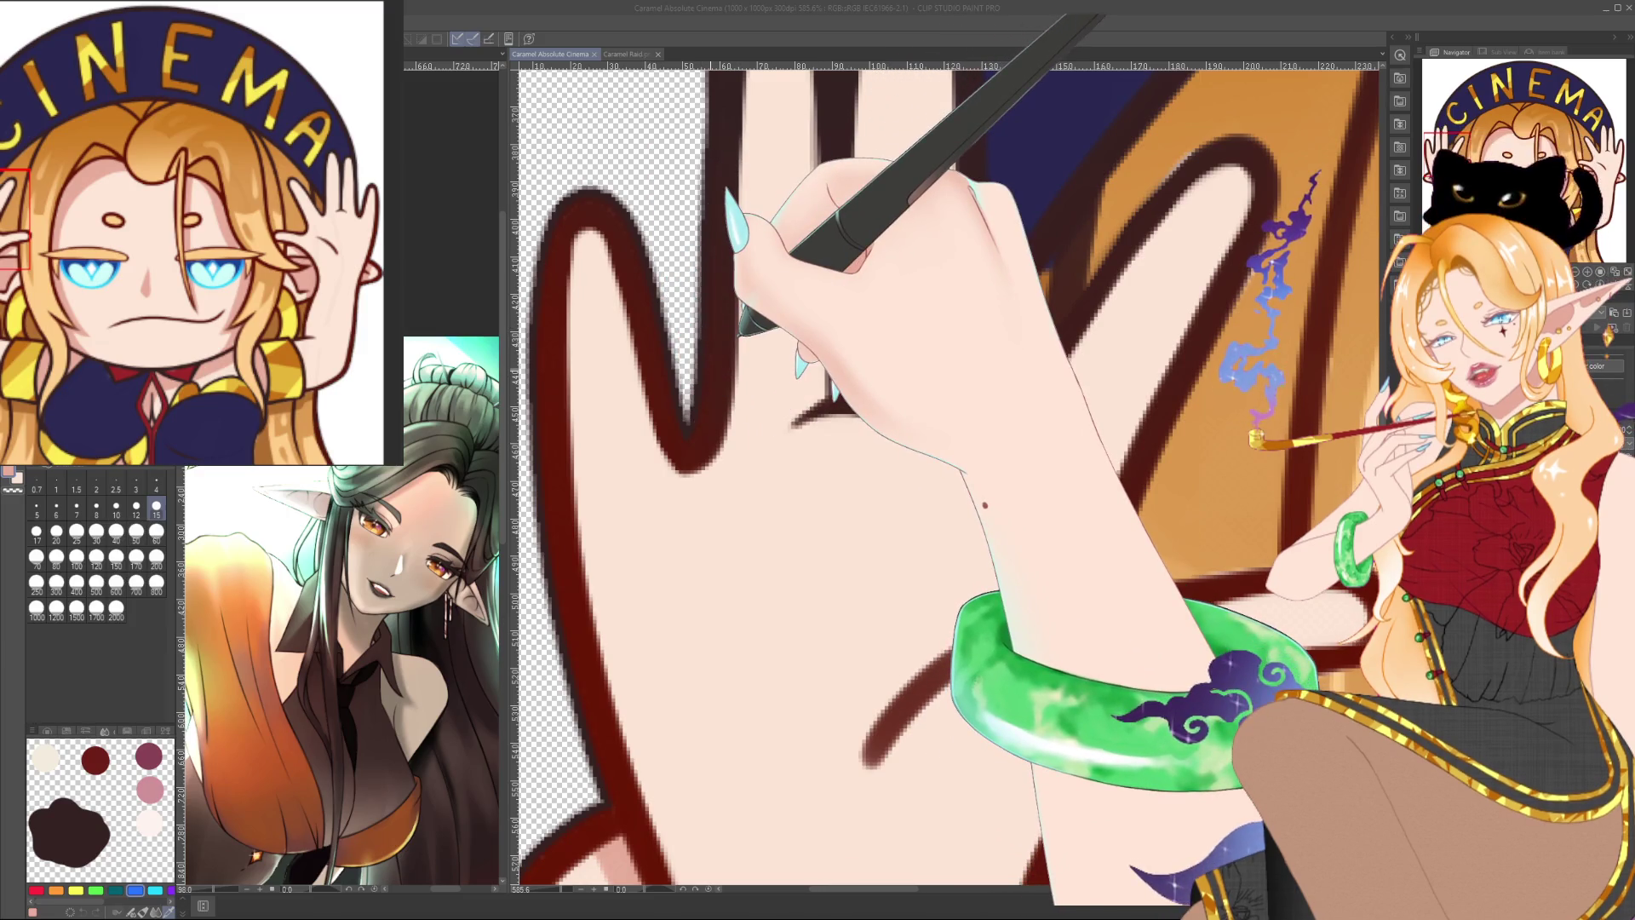
pyautogui.hotkey('ctrl', '-')
# Step: Fit the whole emote, enlarge to about 110%, then pan and settle near 97.6%
pyautogui.hotkey('ctrl', '-')
pyautogui.hotkey('ctrl', '-')
pyautogui.hotkey('ctrl', '-')
pyautogui.hotkey('ctrl', '-')
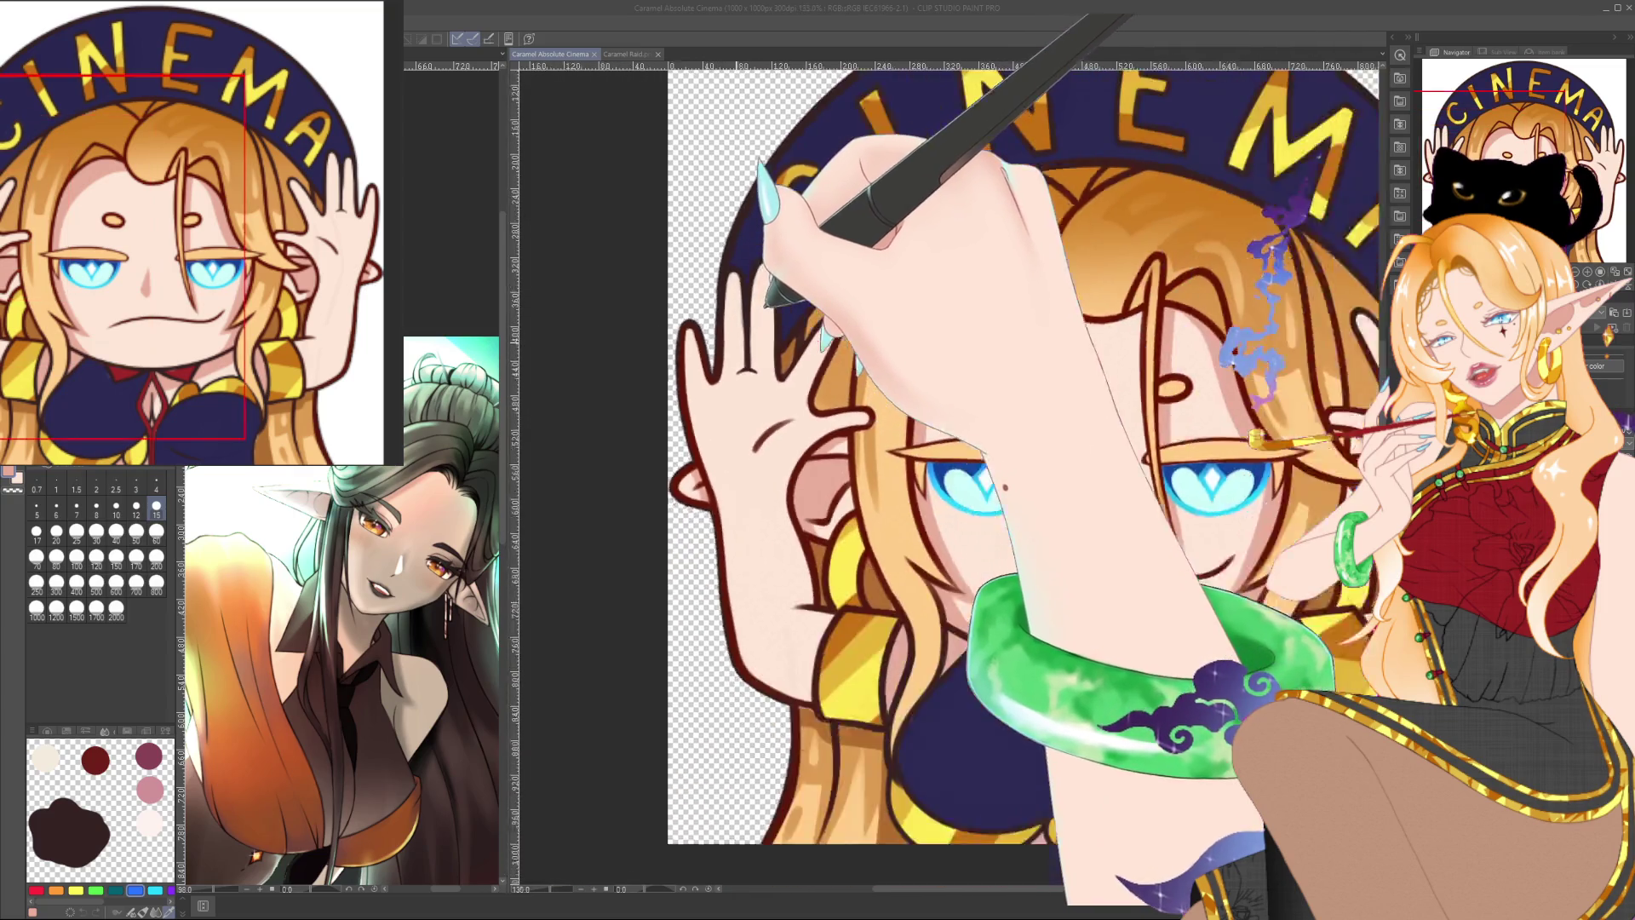
pyautogui.hotkey('ctrl', '-')
pyautogui.hotkey('ctrl', '-')
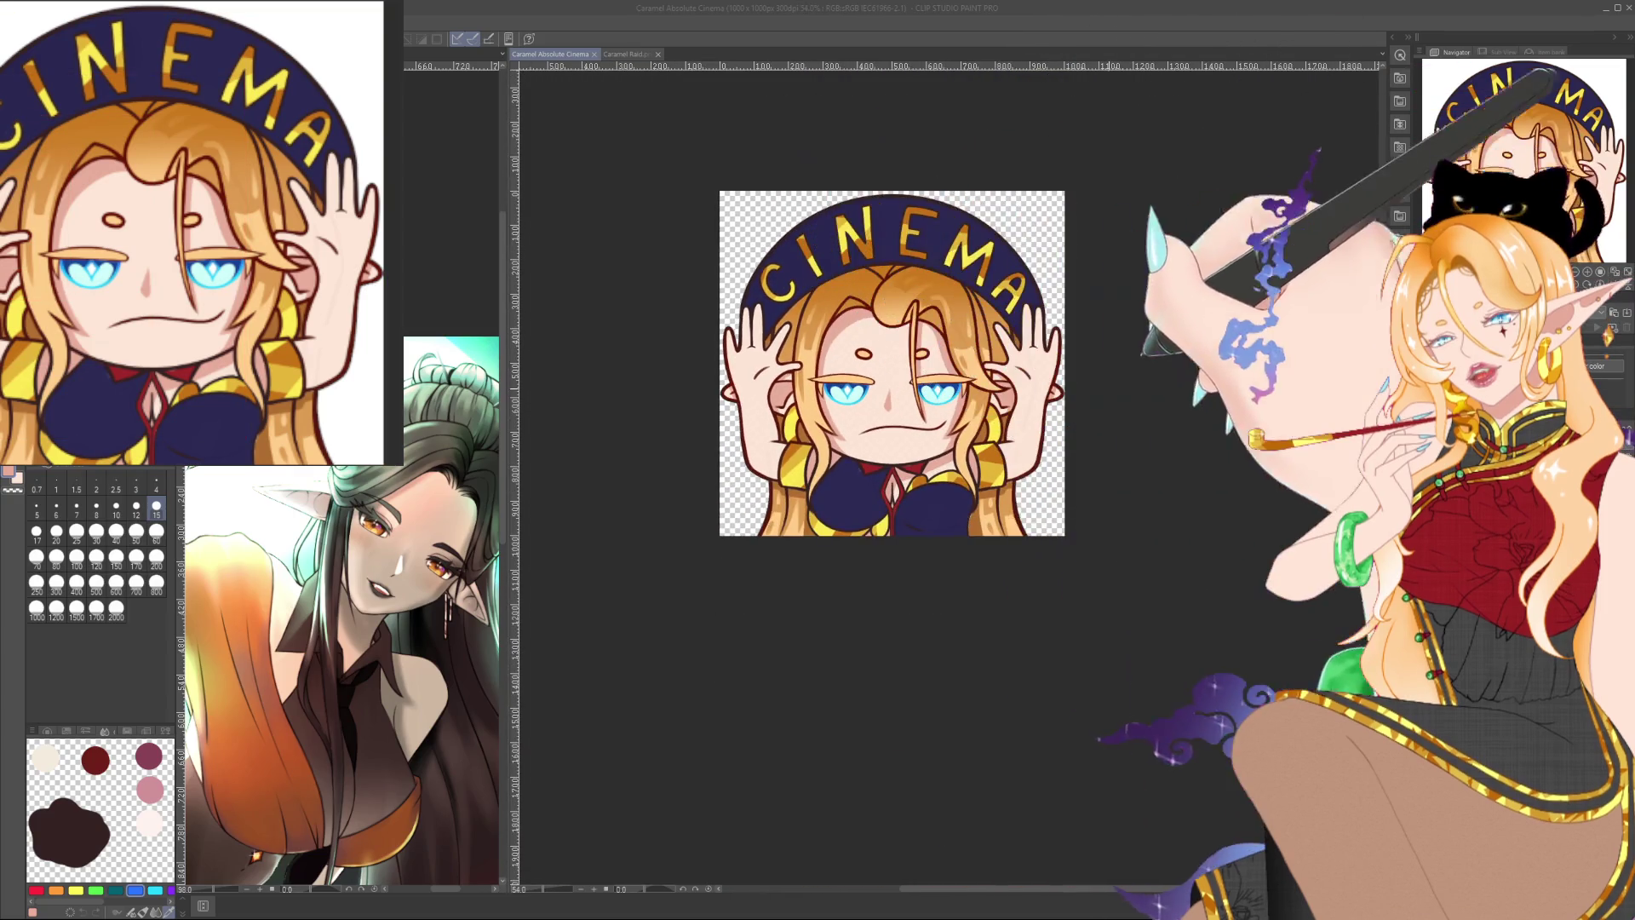
pyautogui.hotkey('ctrl', '+')
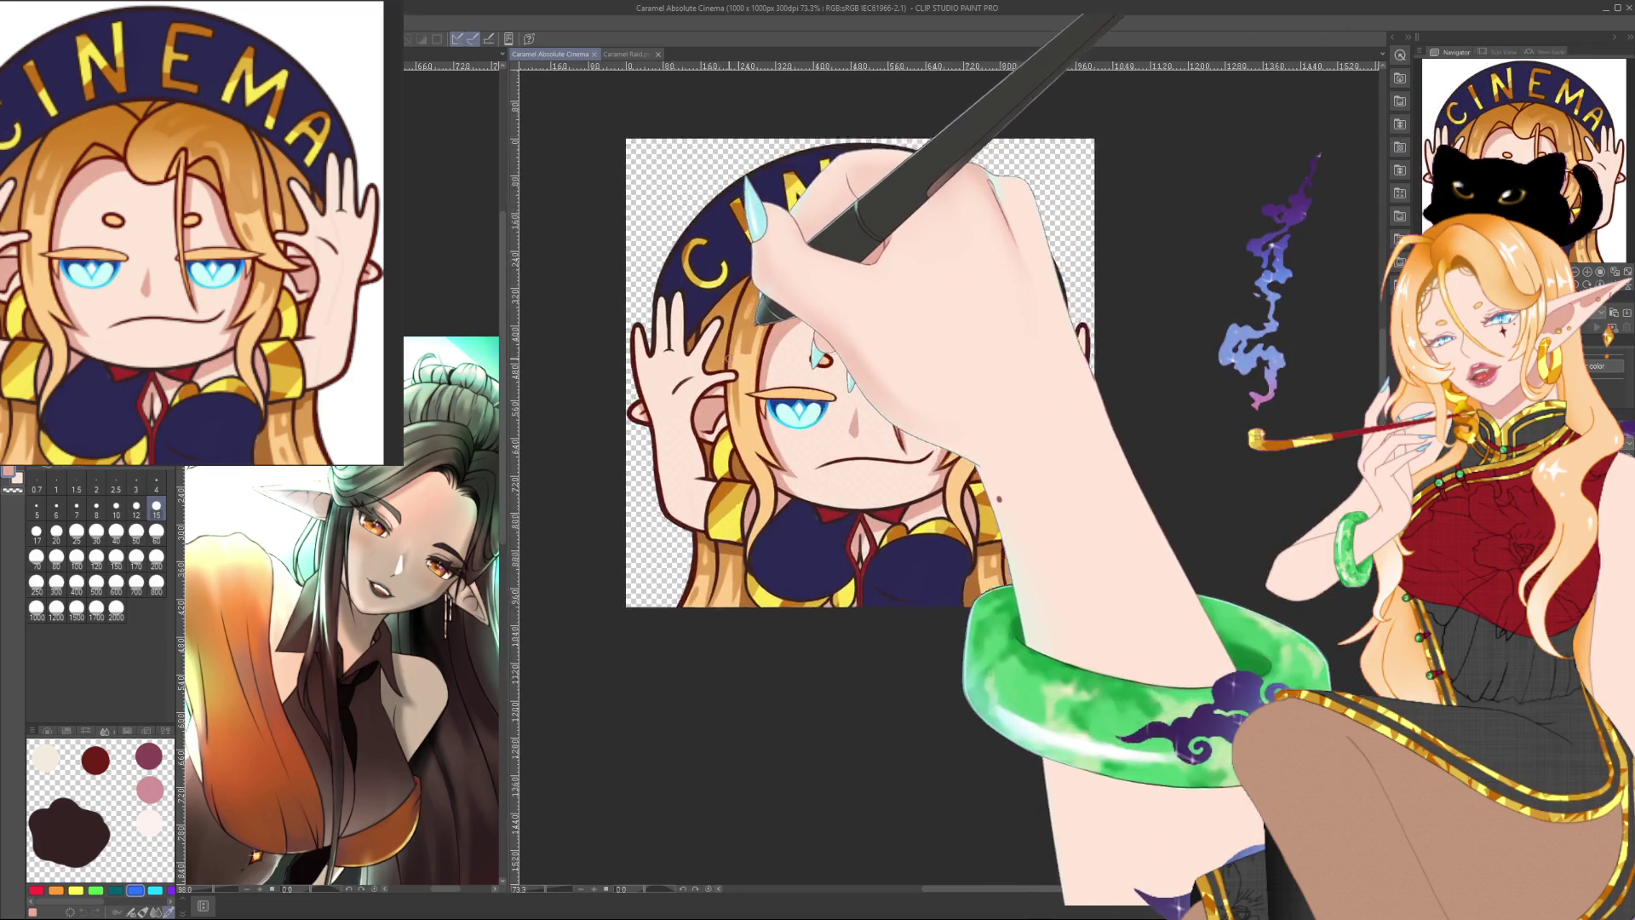
pyautogui.hotkey('ctrl', '+')
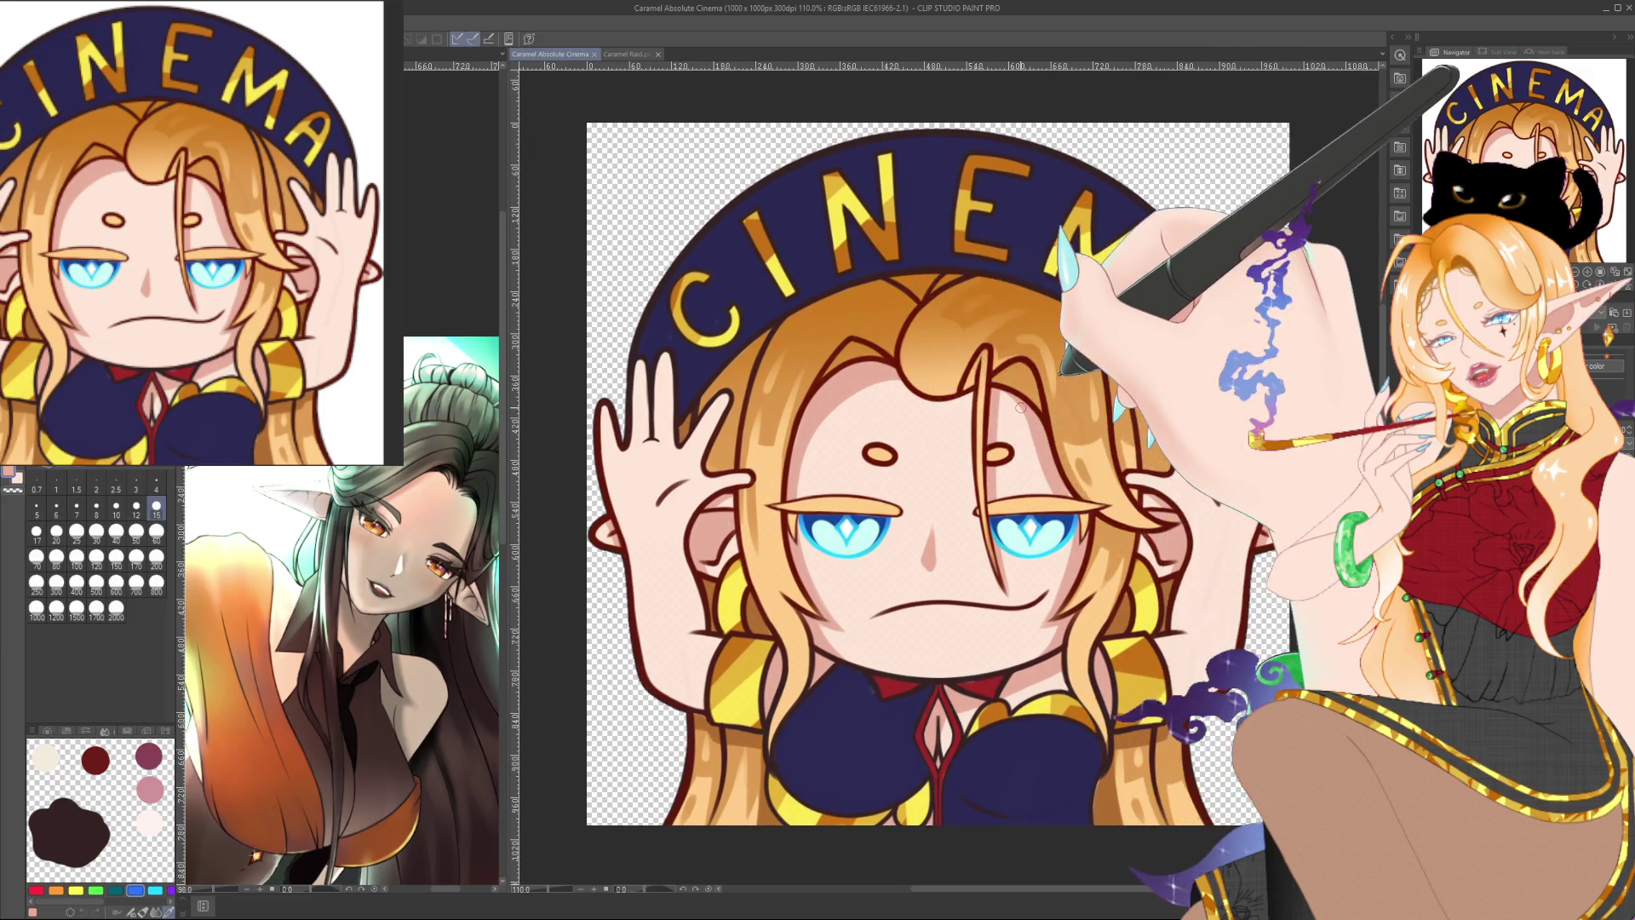
pyautogui.hscroll(1, 918, 474)
pyautogui.moveTo(1043, 370); pyautogui.dragTo(1026, 375)
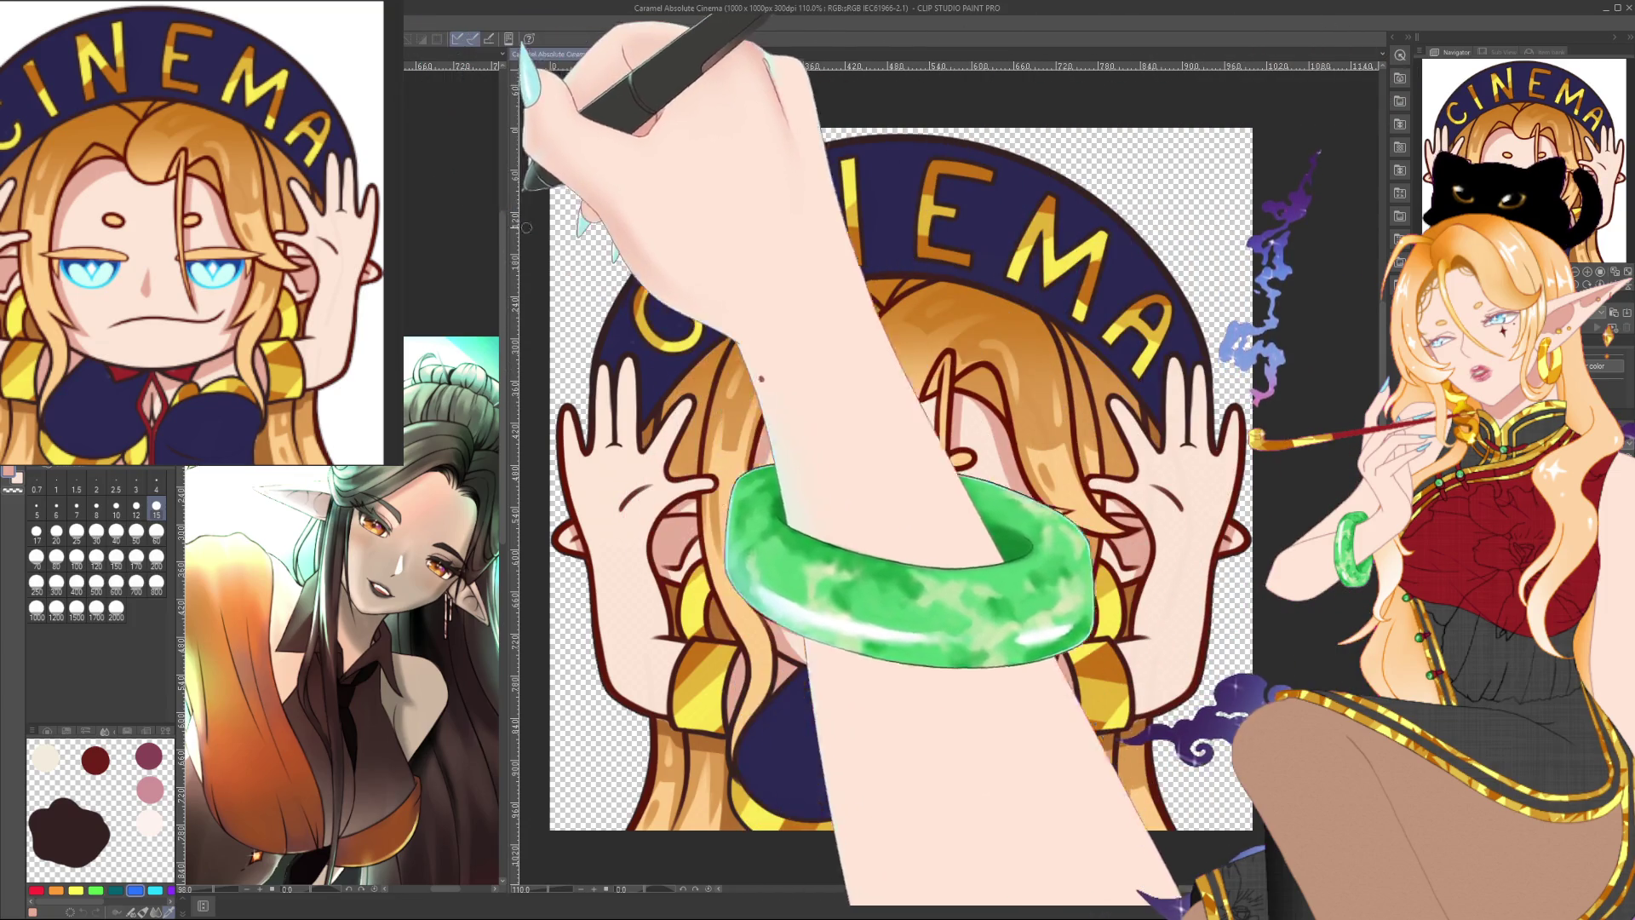
pyautogui.moveTo(899, 292)
pyautogui.mouseDown()
pyautogui.moveTo(882, 279)
pyautogui.moveTo(916, 268)
pyautogui.mouseUp()
pyautogui.scroll(-2, 882, 279)
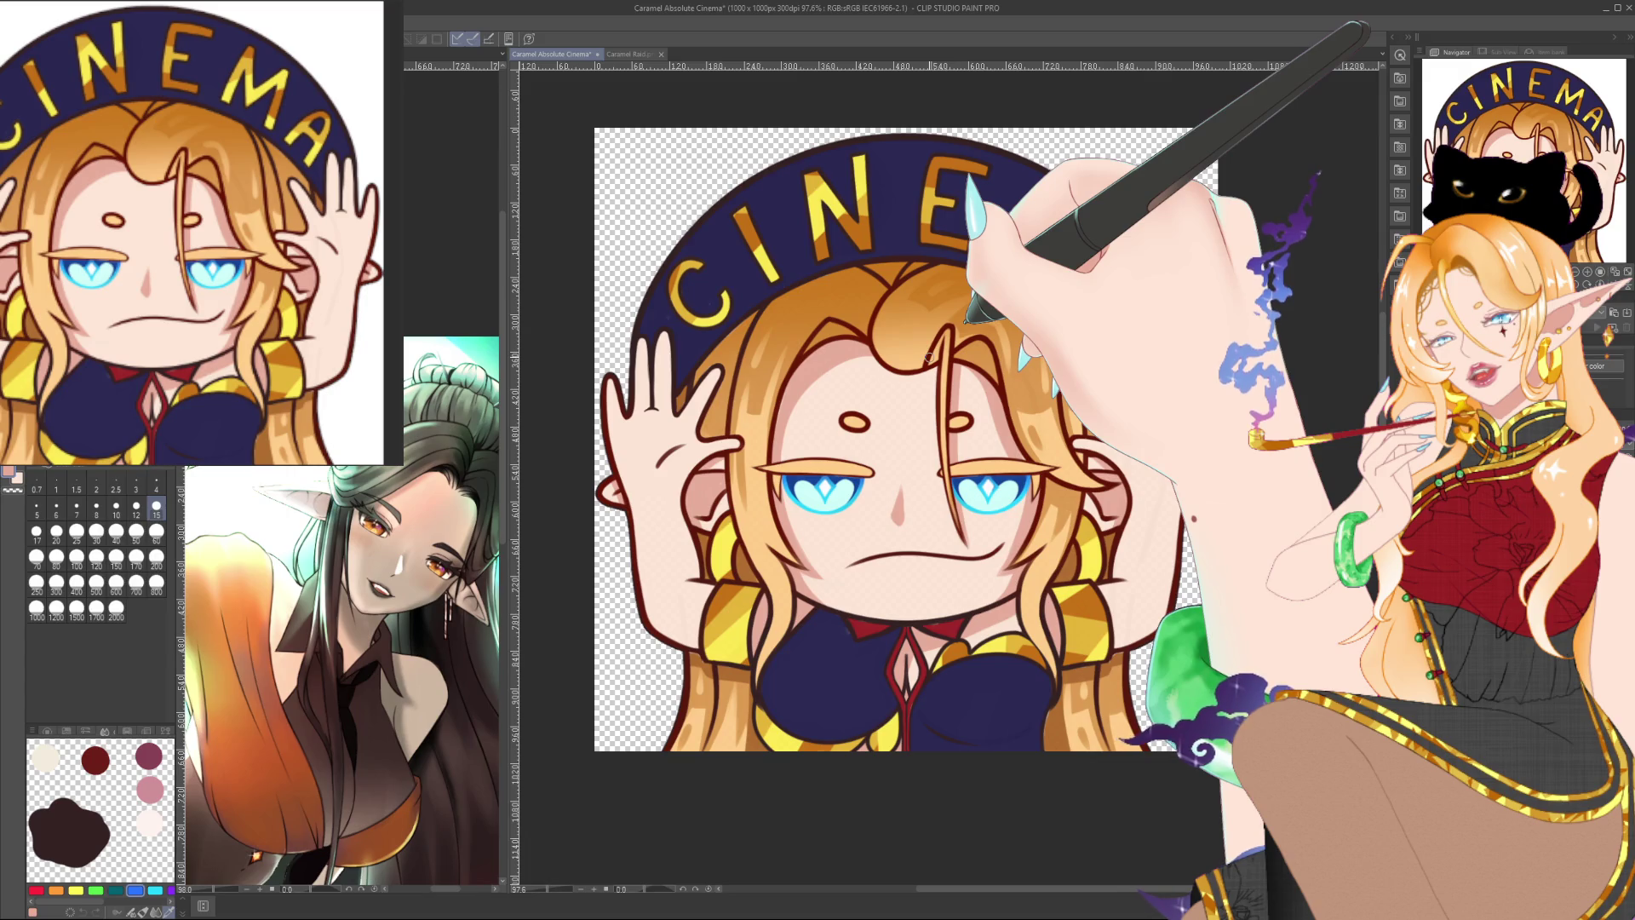
pyautogui.moveTo(928, 357); pyautogui.dragTo(871, 325)
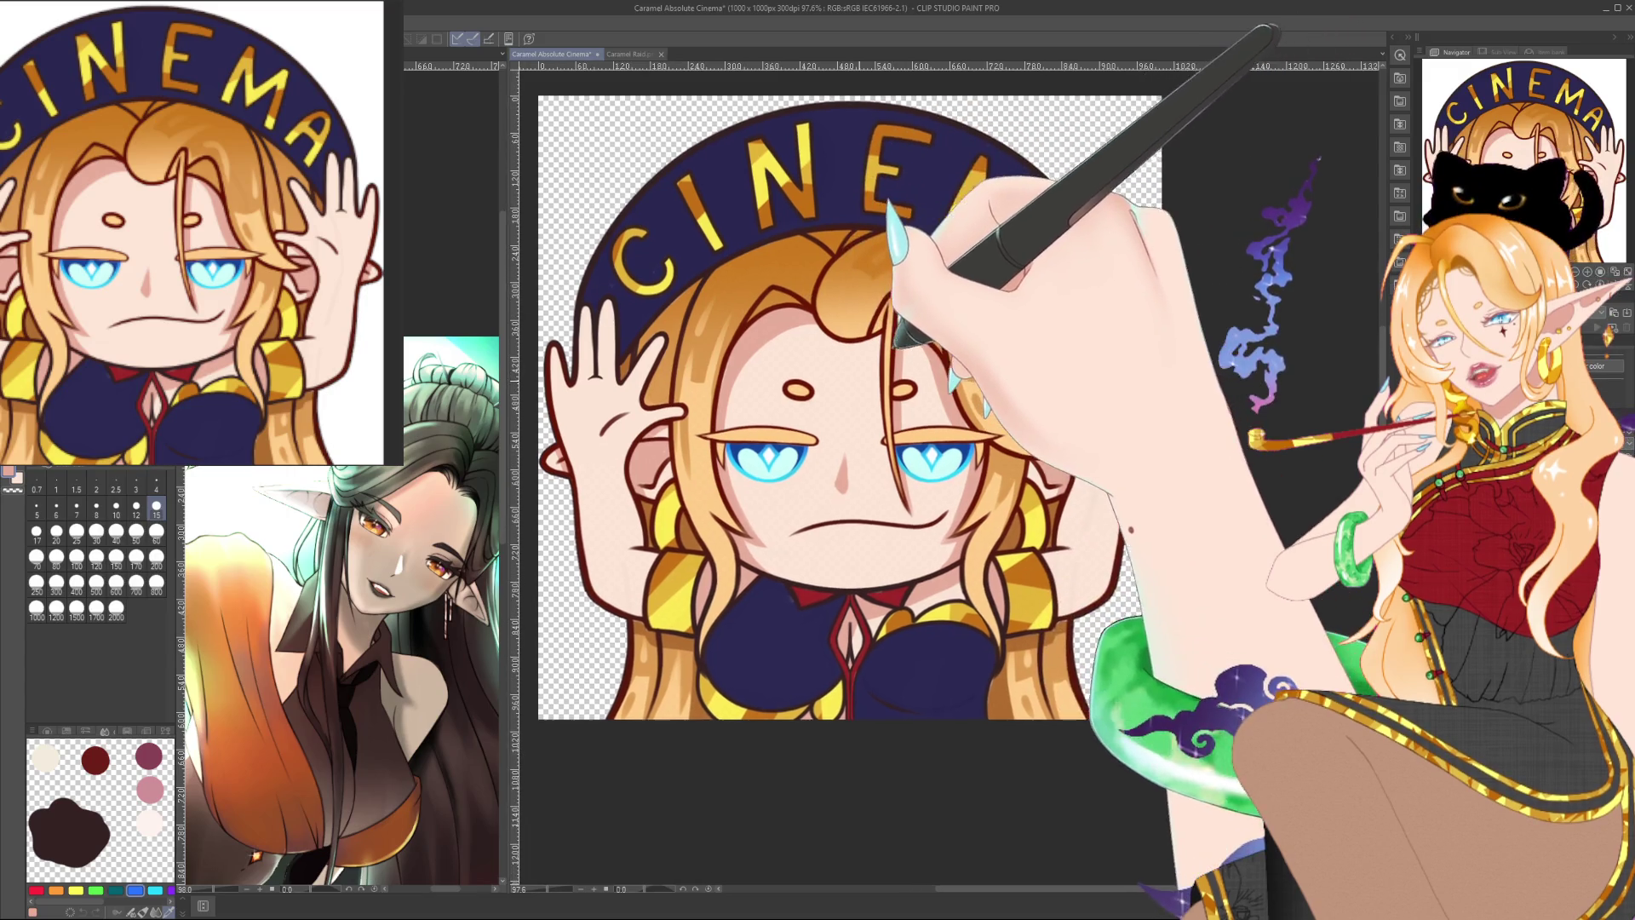
# Step: Zoom out briefly, then view the finished Absolute Cinema emote at 100%
pyautogui.hotkey('ctrl', '-')
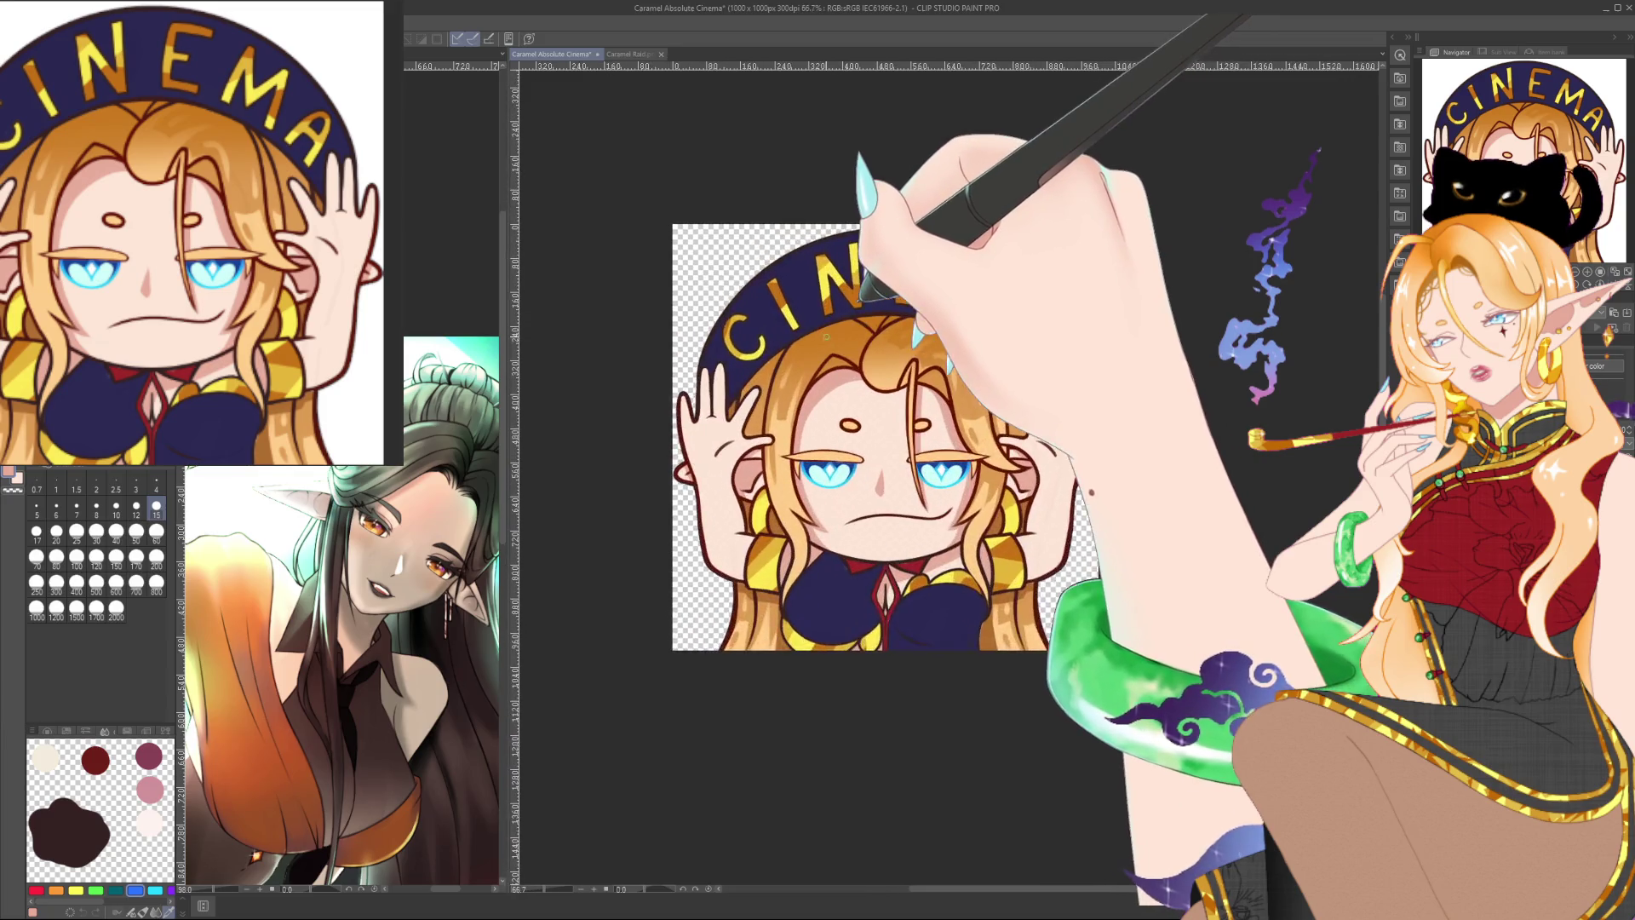
pyautogui.hotkey('ctrl', '+')
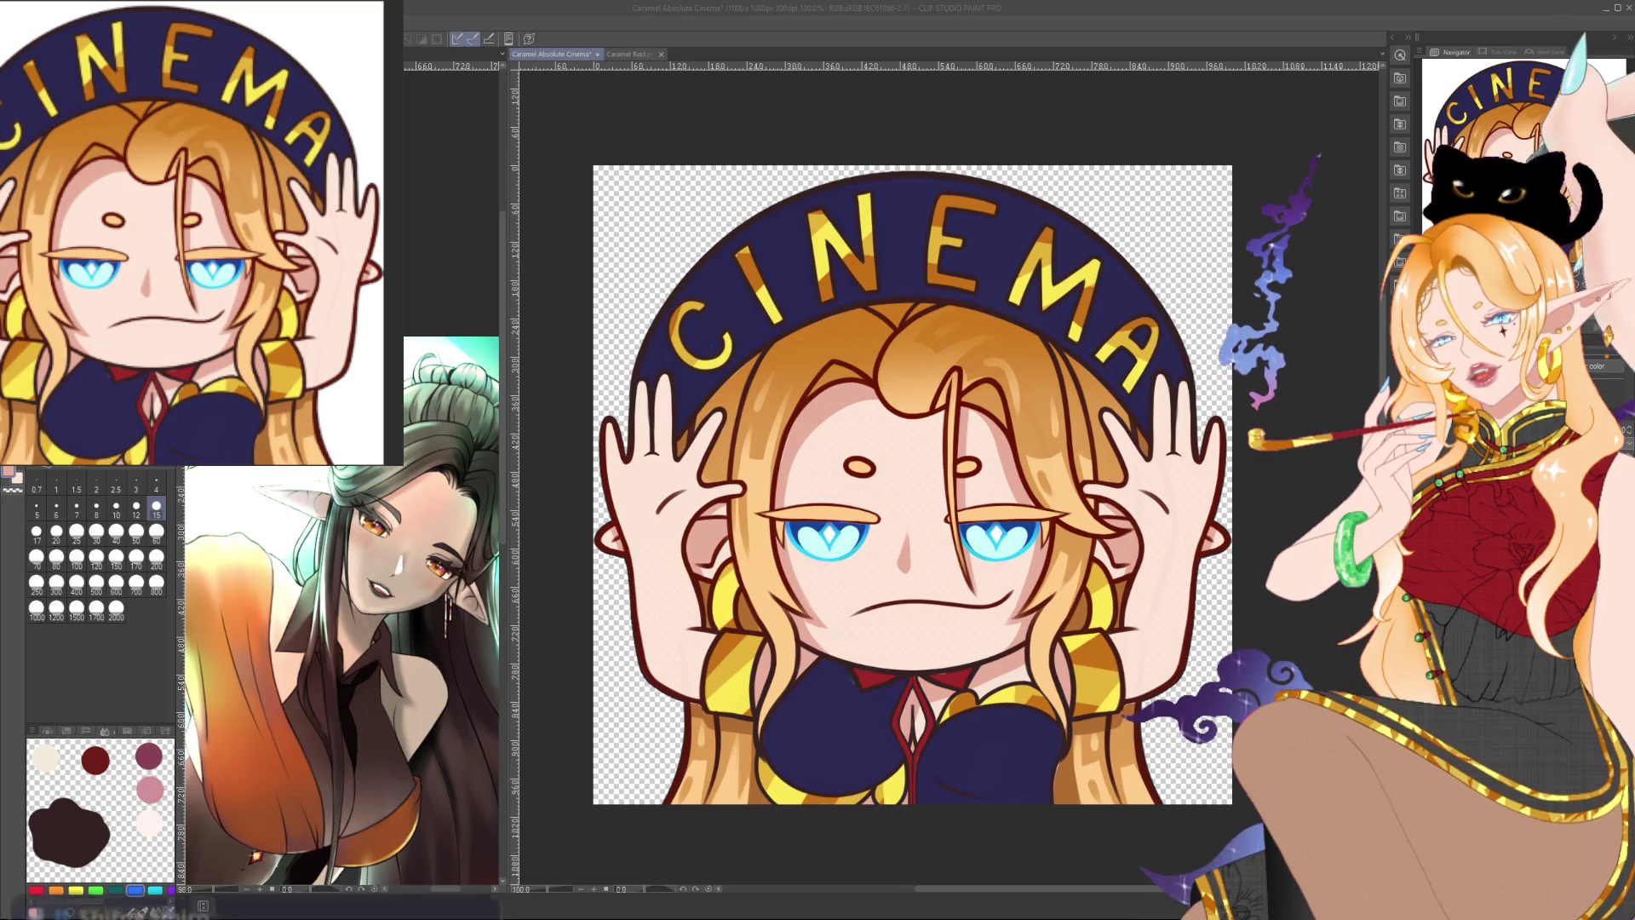
# Step: Zoom the emote out to 45%, back in to 80.7%, and pan the view slightly left
pyautogui.scroll(-4, 1337, 185)
pyautogui.scroll(3, 1029, 254)
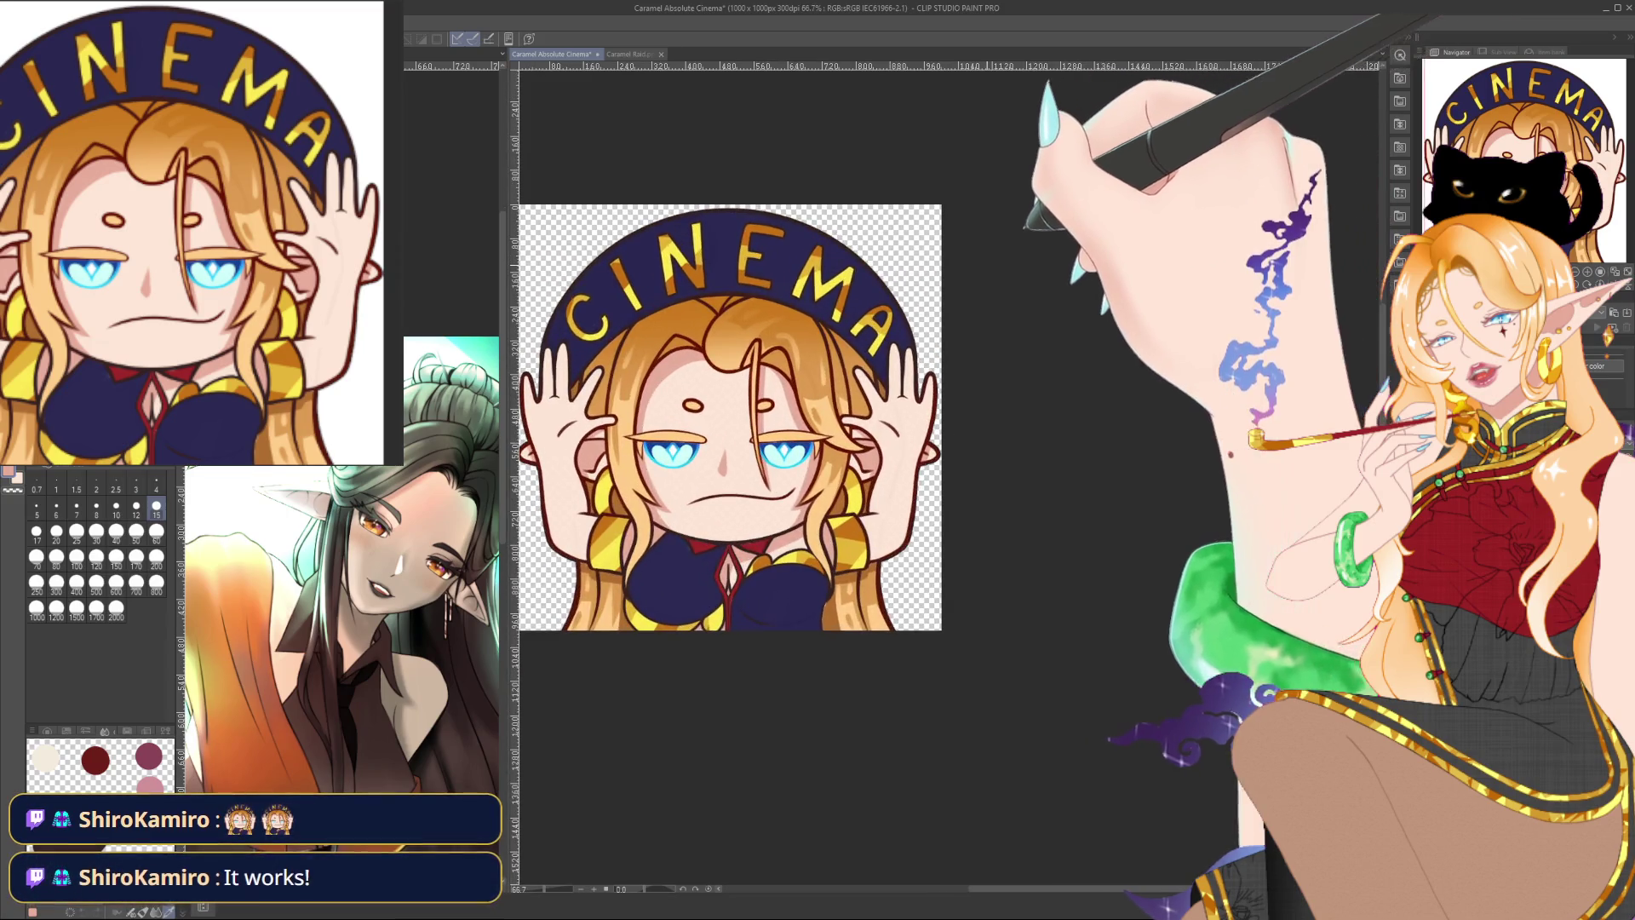
pyautogui.scroll(2, 1029, 254)
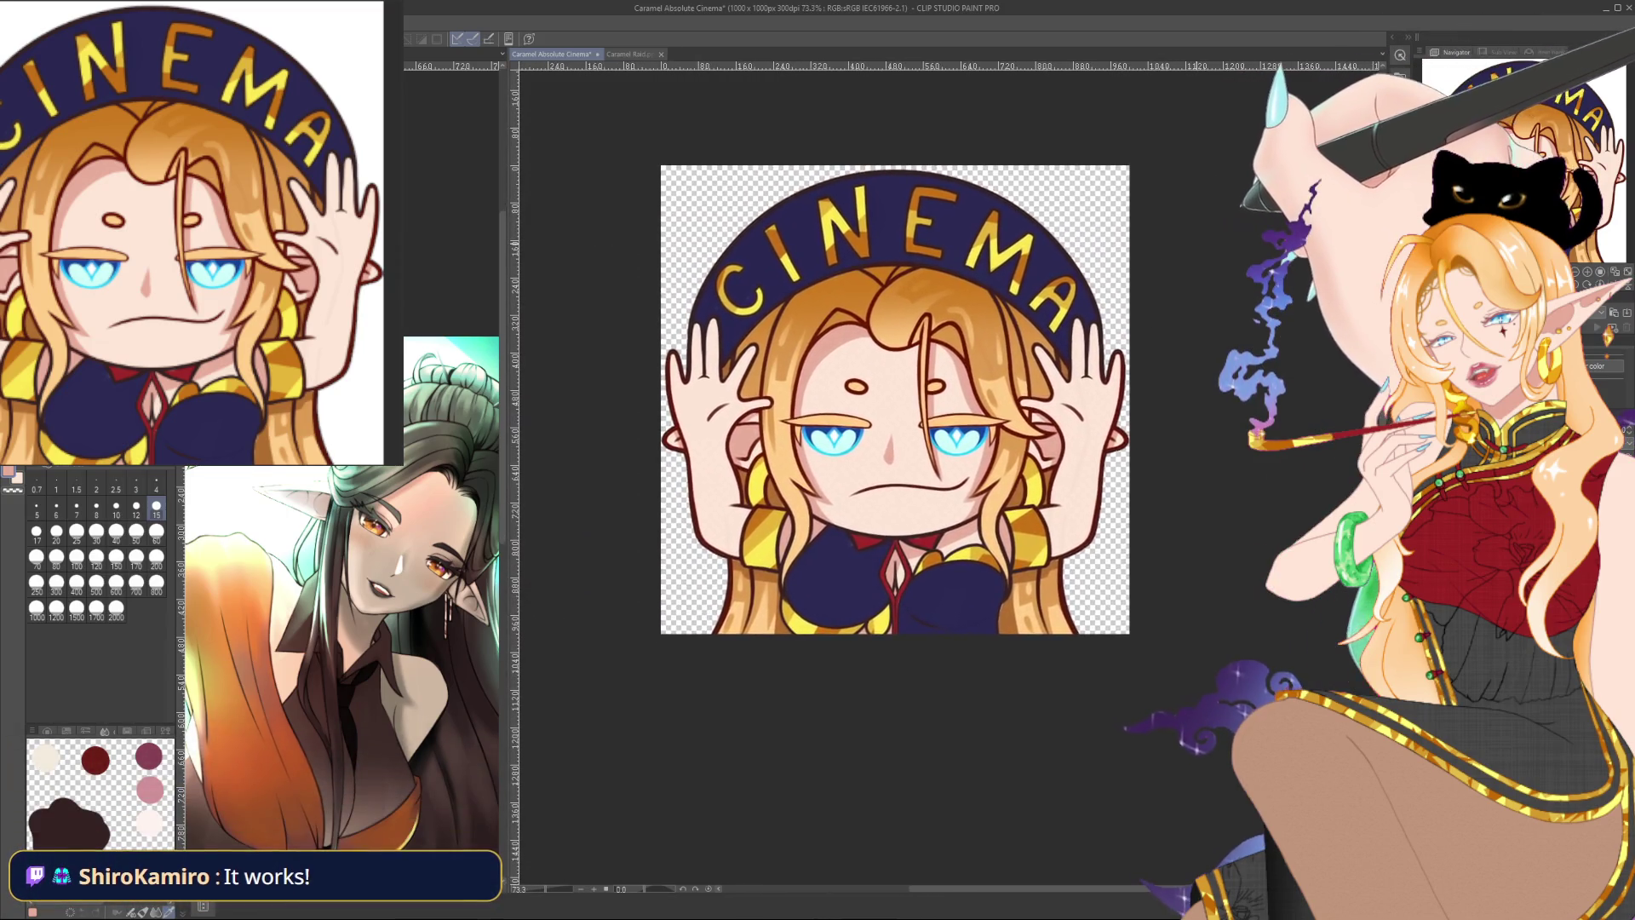
pyautogui.scroll(1, 1139, 437)
pyautogui.moveTo(1201, 246); pyautogui.dragTo(1172, 243)
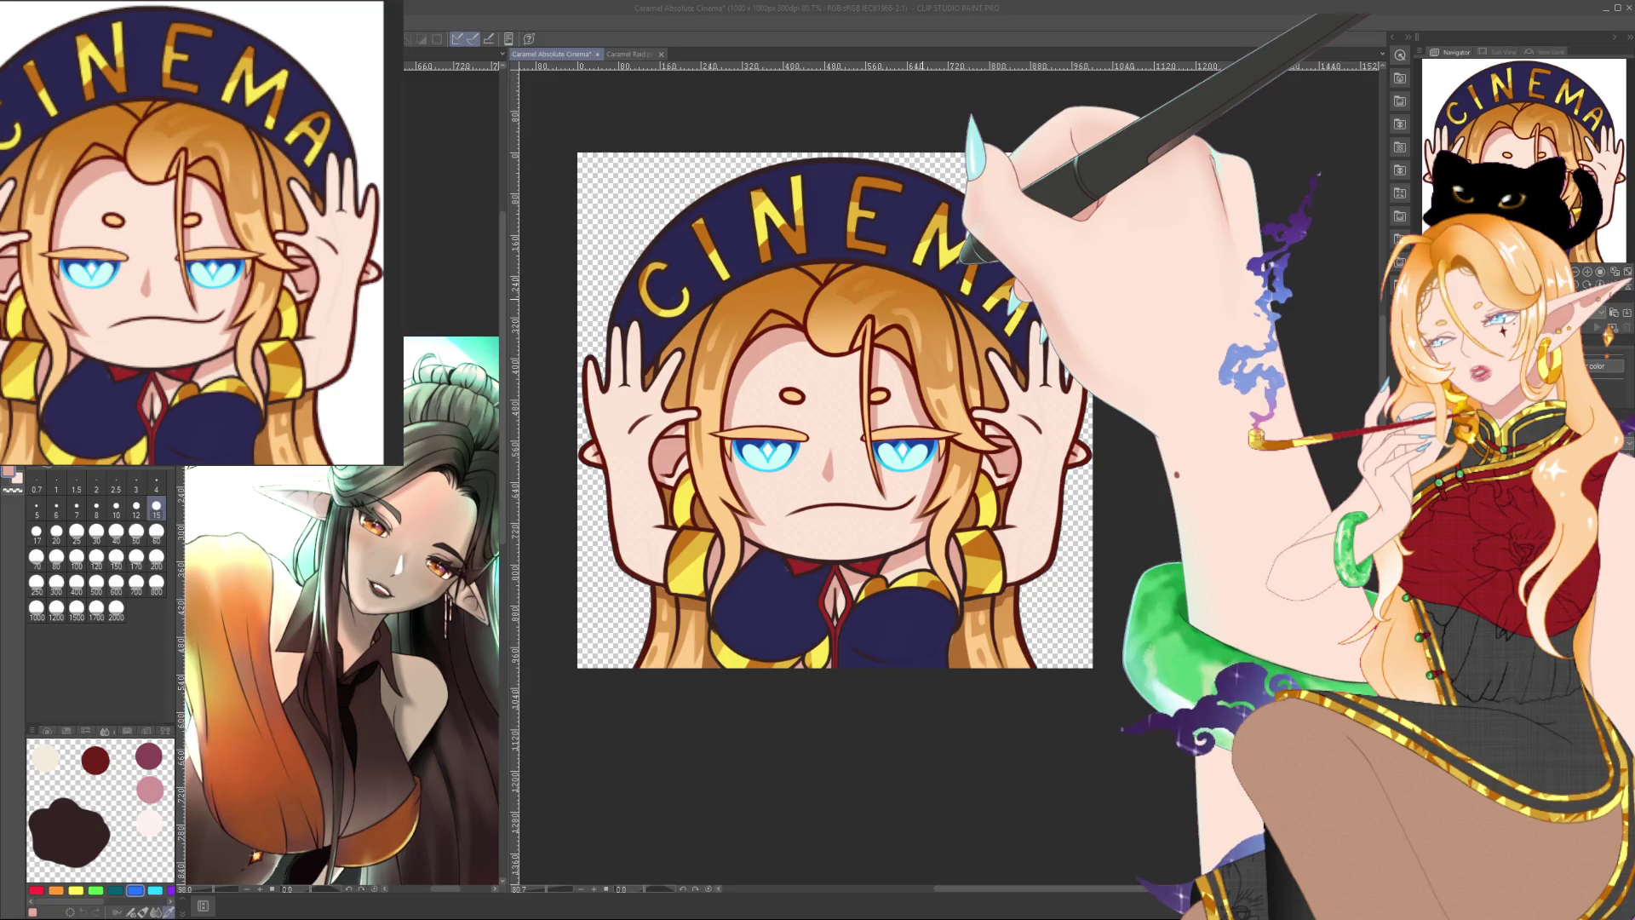
pyautogui.scroll(-2, 843, 400)
pyautogui.scroll(2, 838, 409)
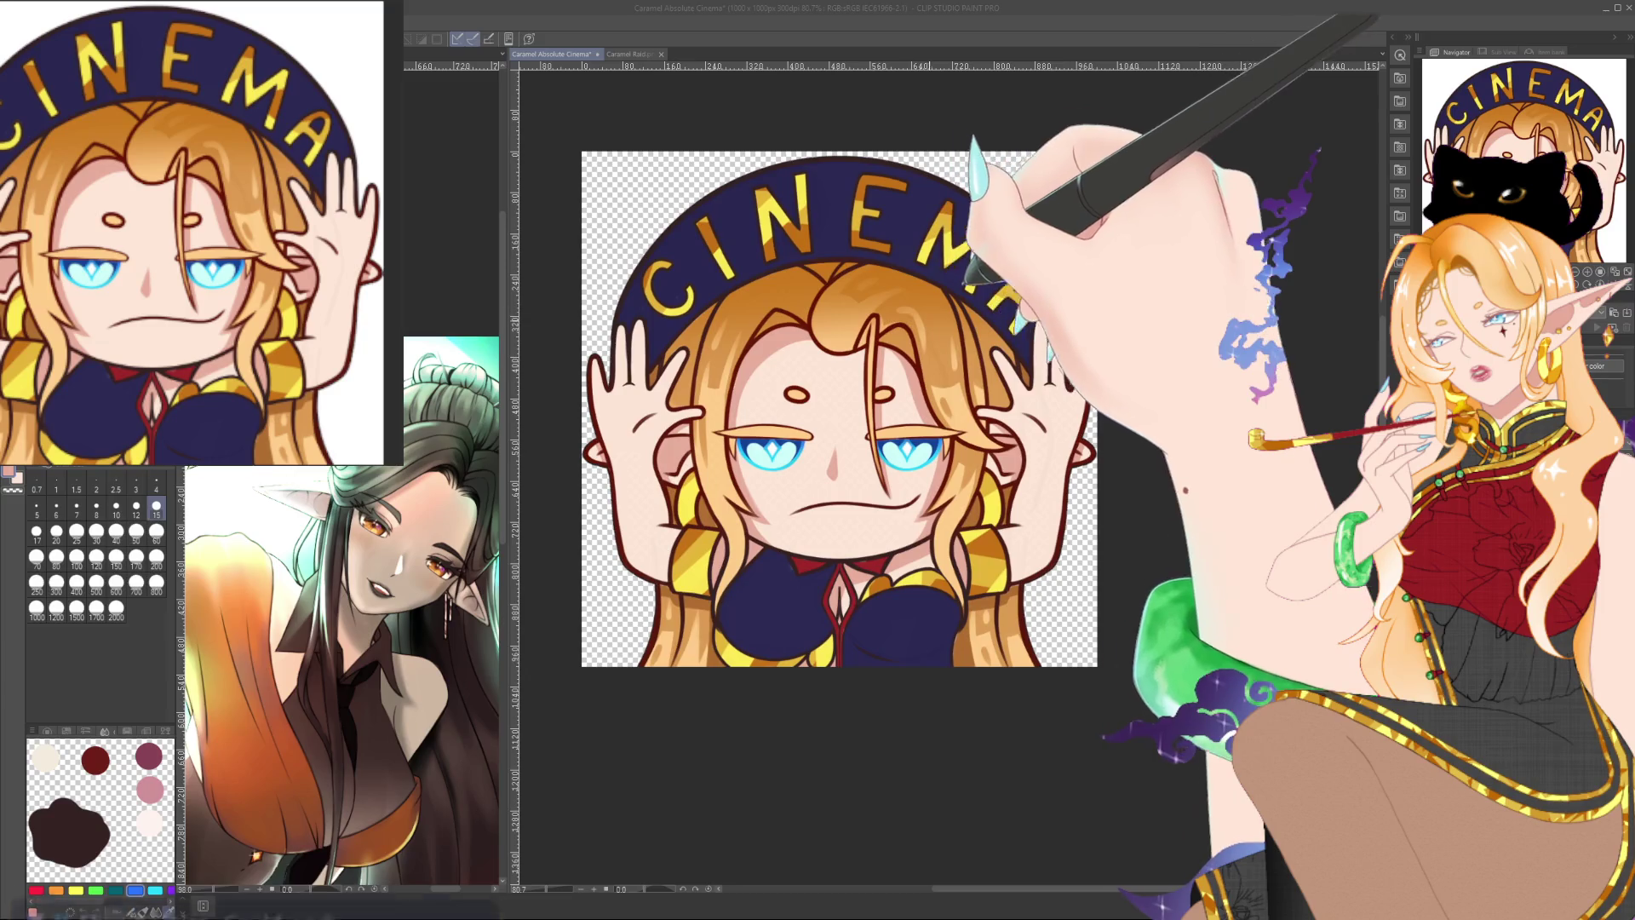
pyautogui.scroll(-1, 1074, 310)
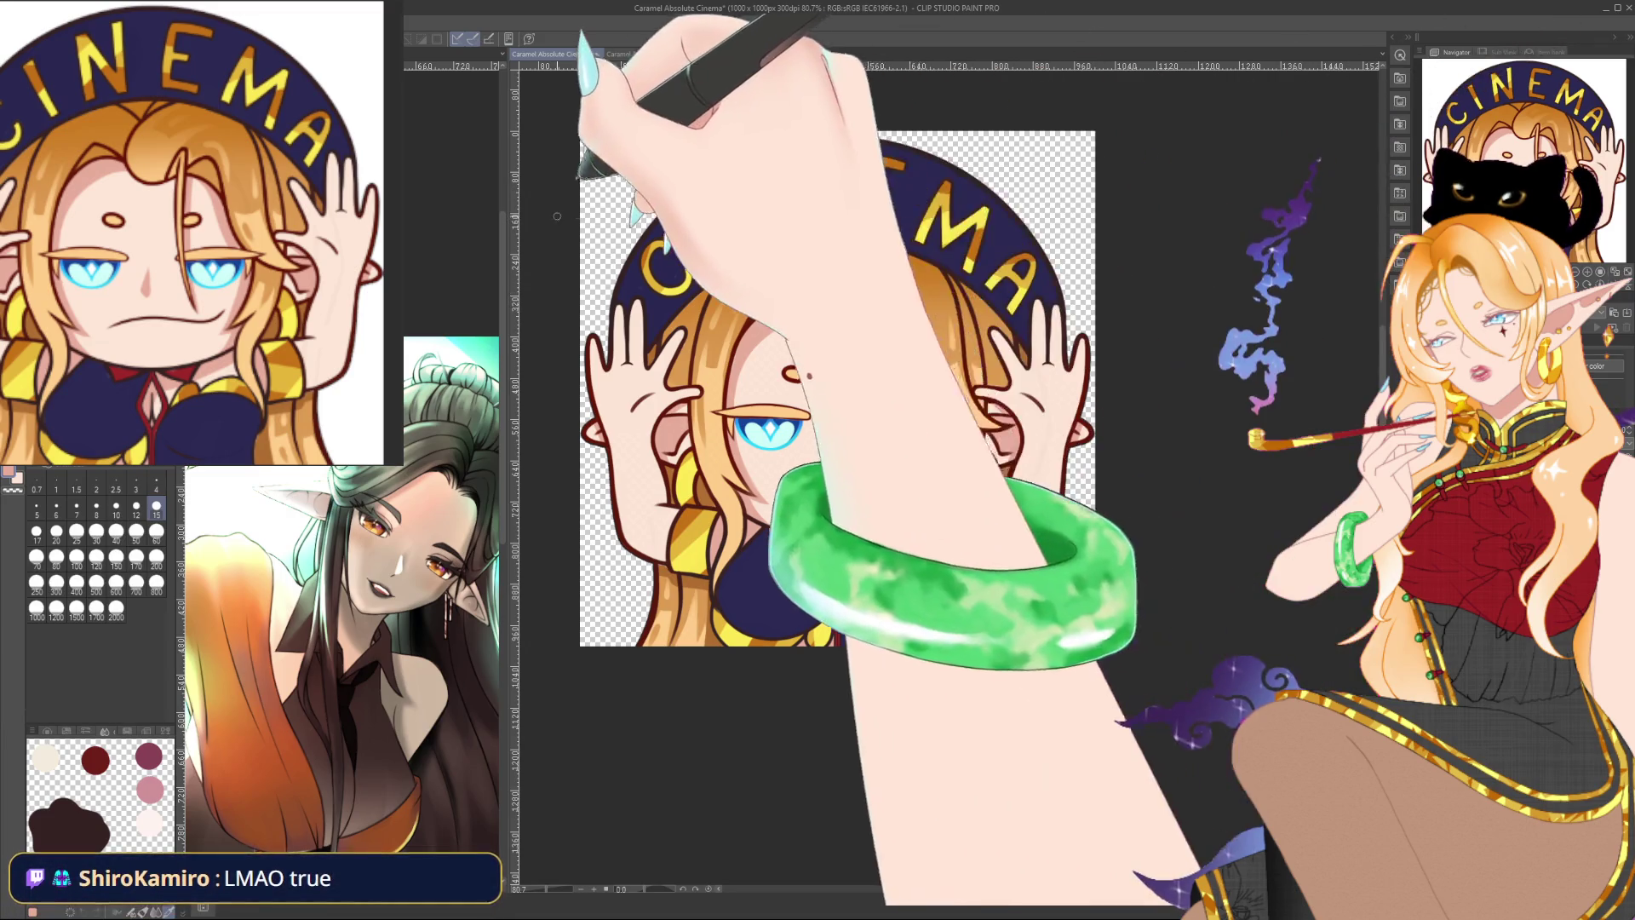
pyautogui.scroll(-1, 719, 216)
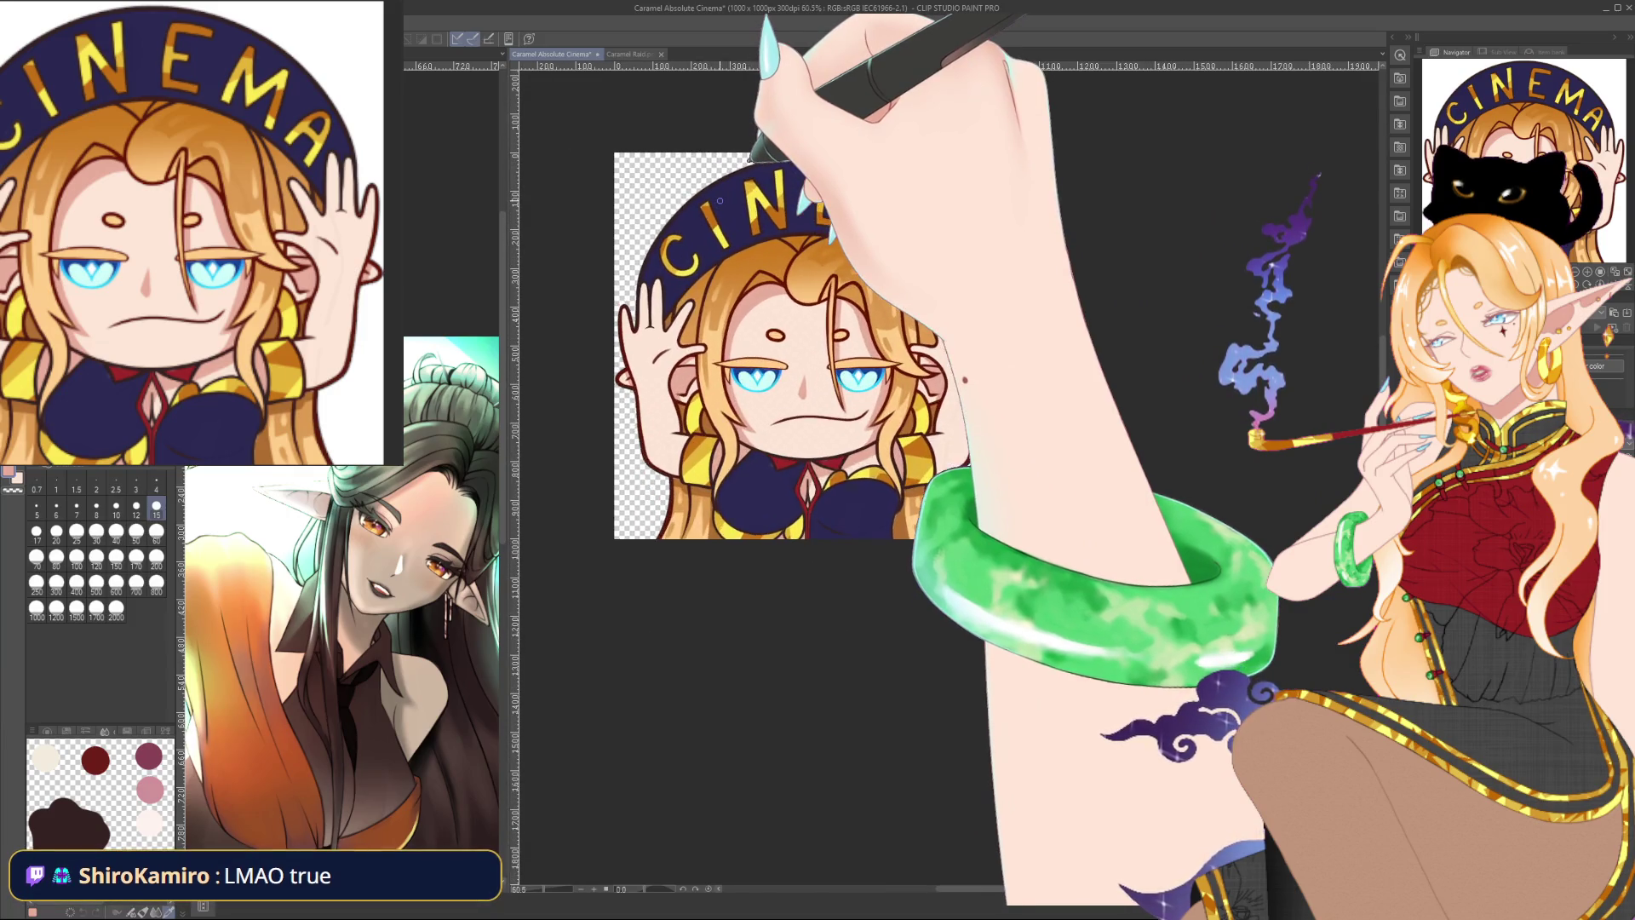
pyautogui.scroll(1, 720, 200)
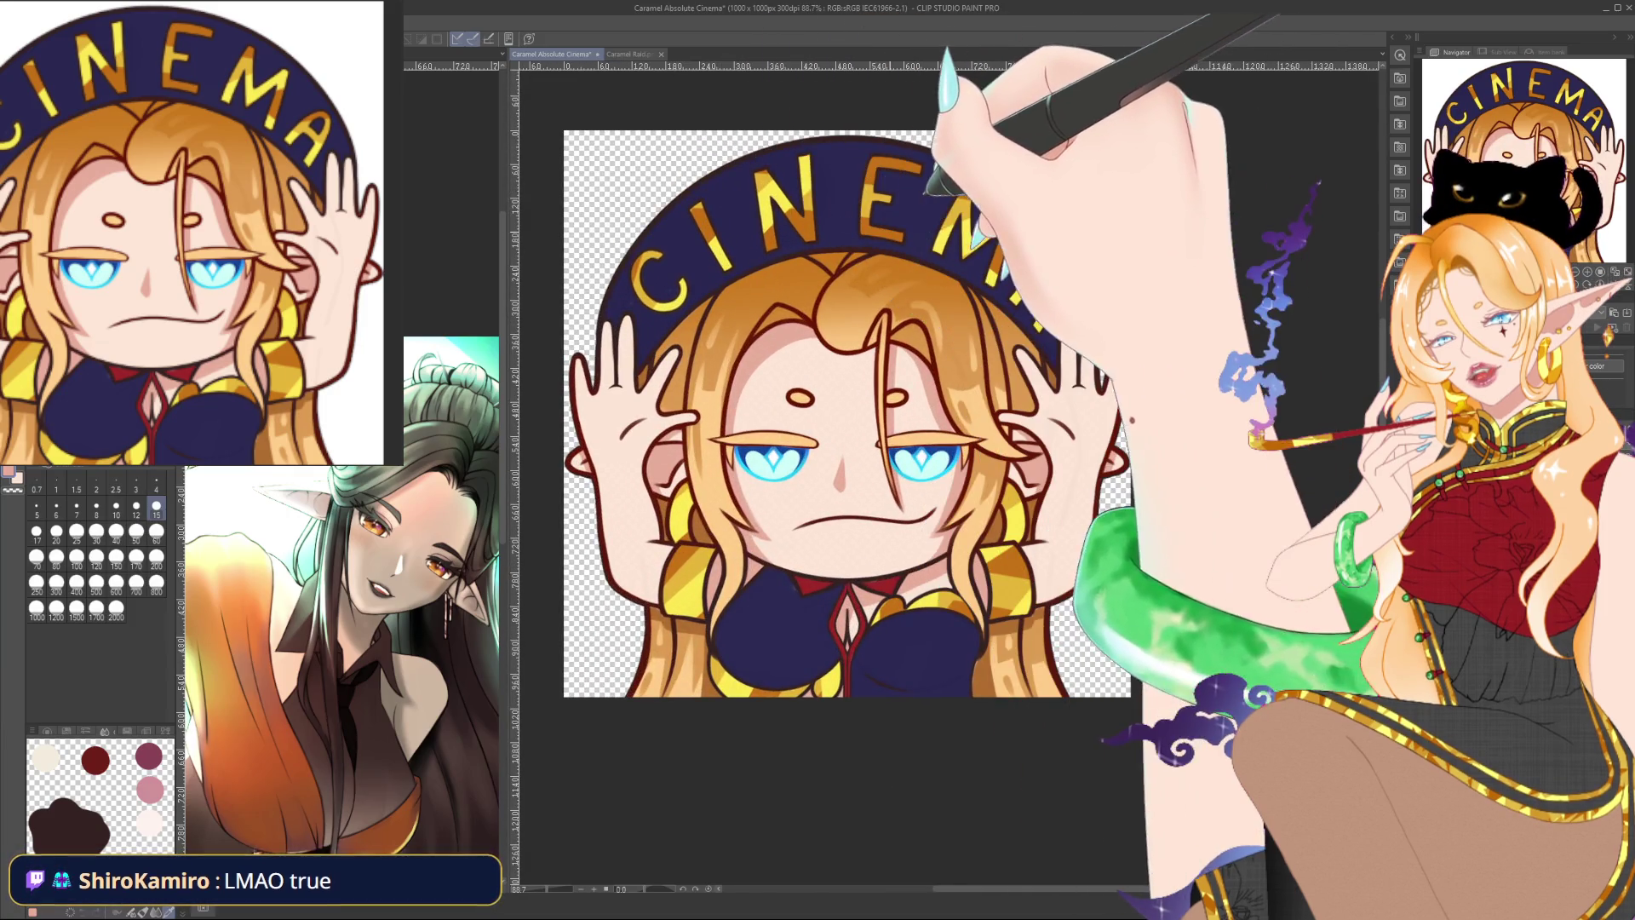
pyautogui.moveTo(719, 201); pyautogui.dragTo(817, 207)
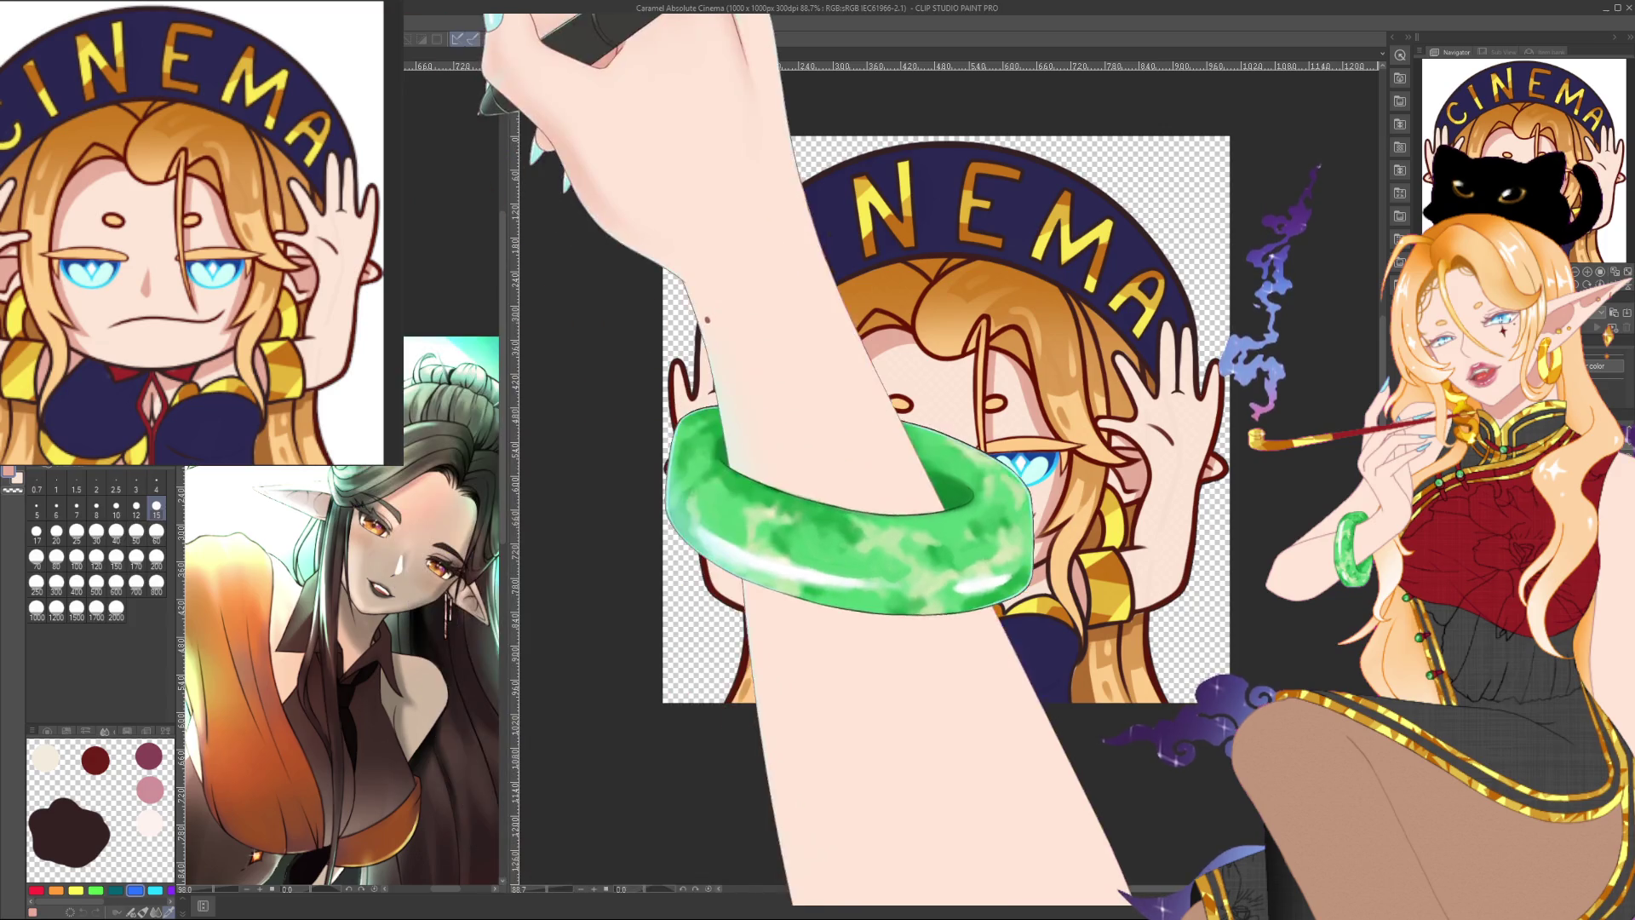
pyautogui.hotkey('ctrl', 'z')
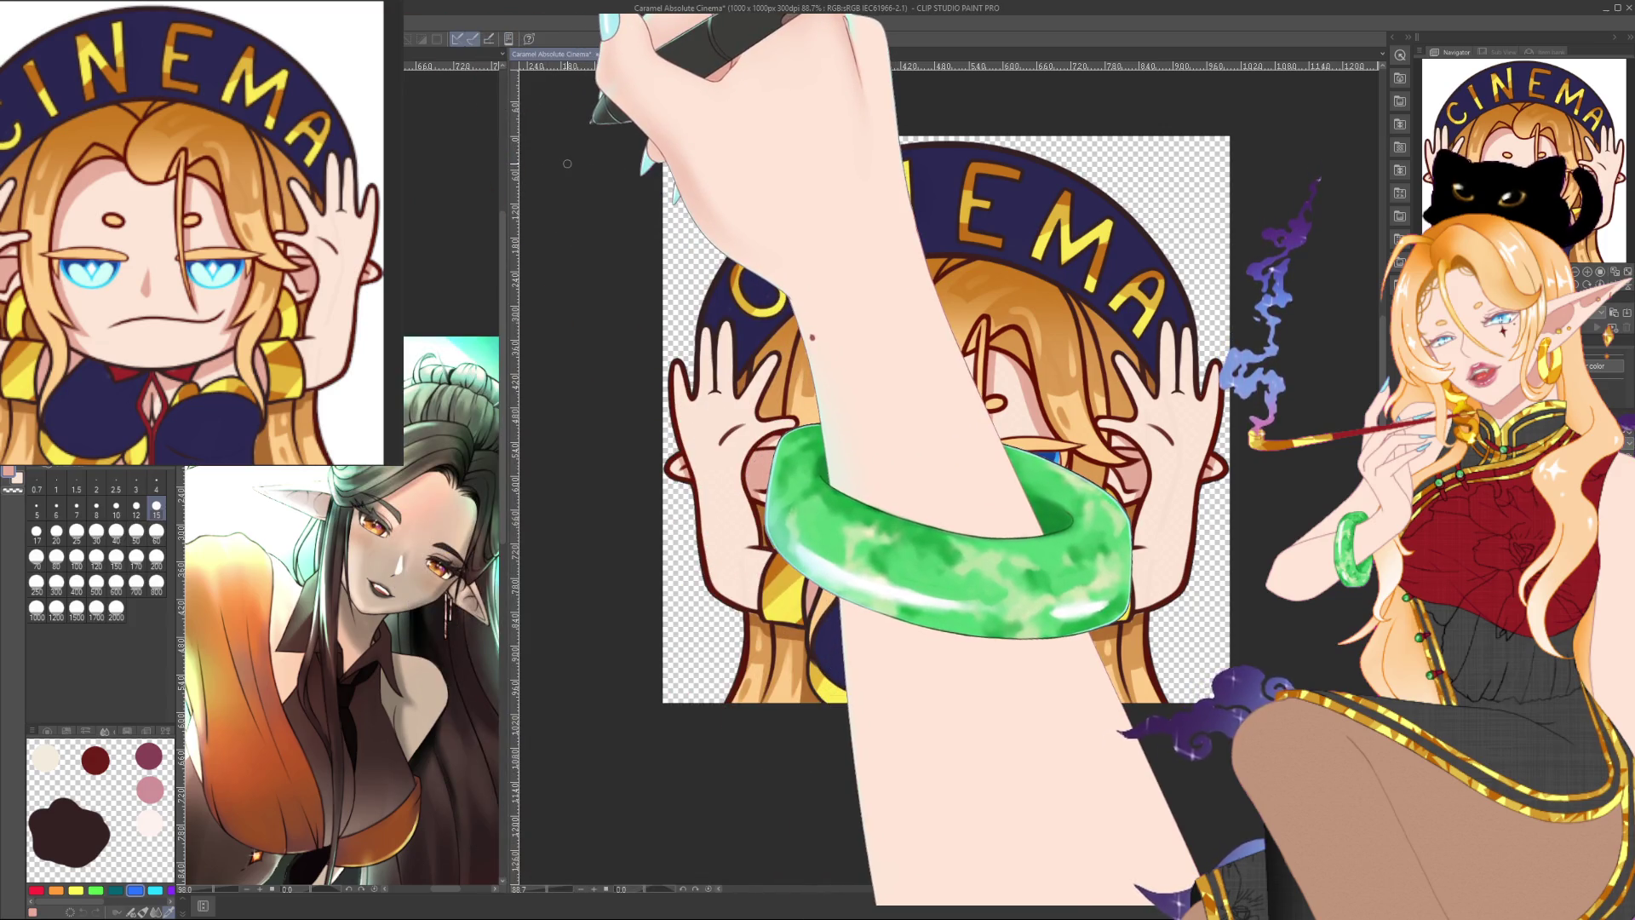